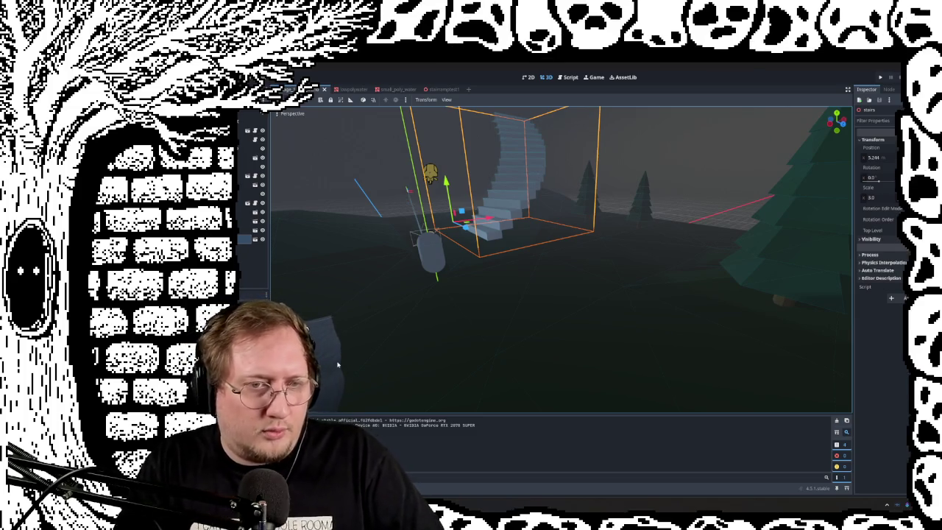
Step: Frame the viewport on the selected stairs, then run the project with F5
key("f")
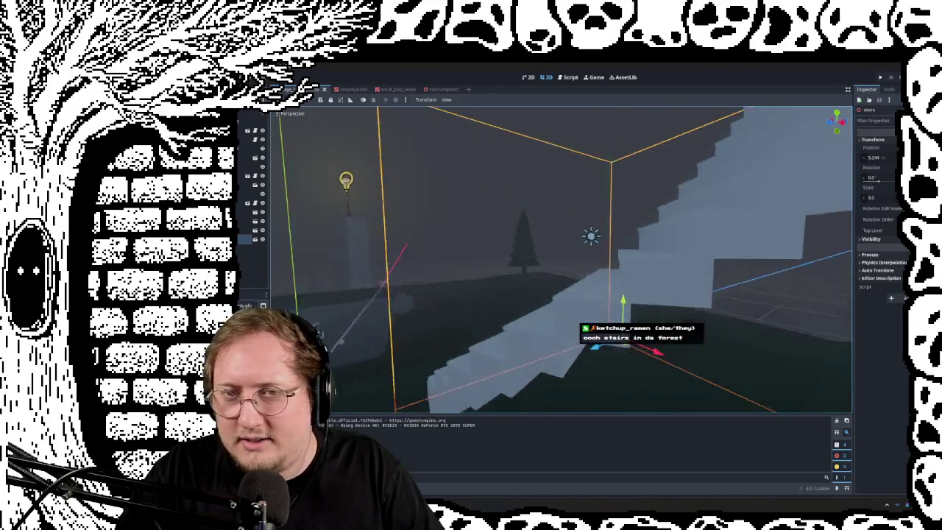
key("f")
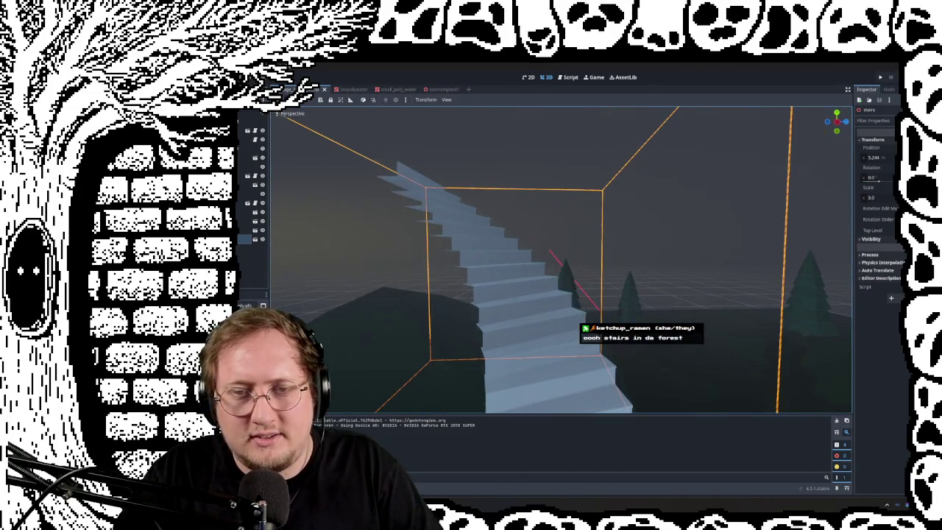
key("F5")
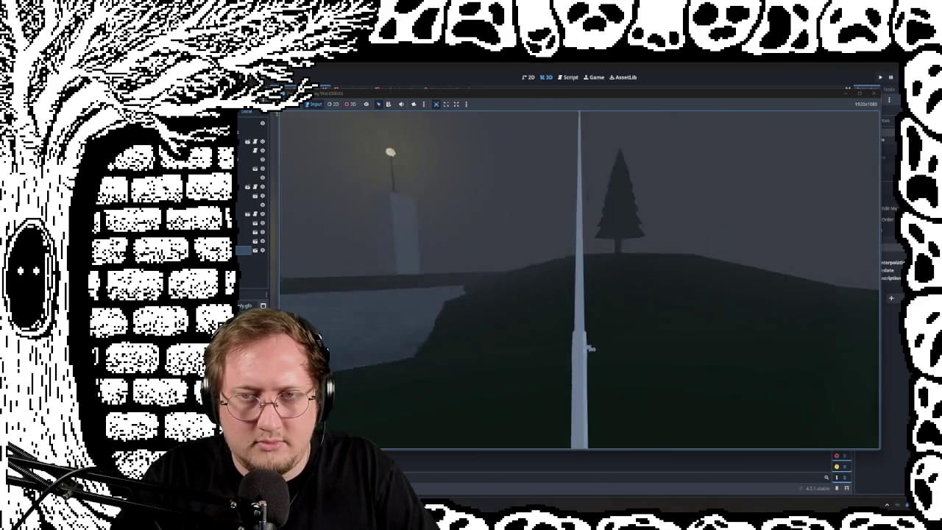
Step: Restart the game and walk the player up to the stairs, jumping beside them
key("F8")
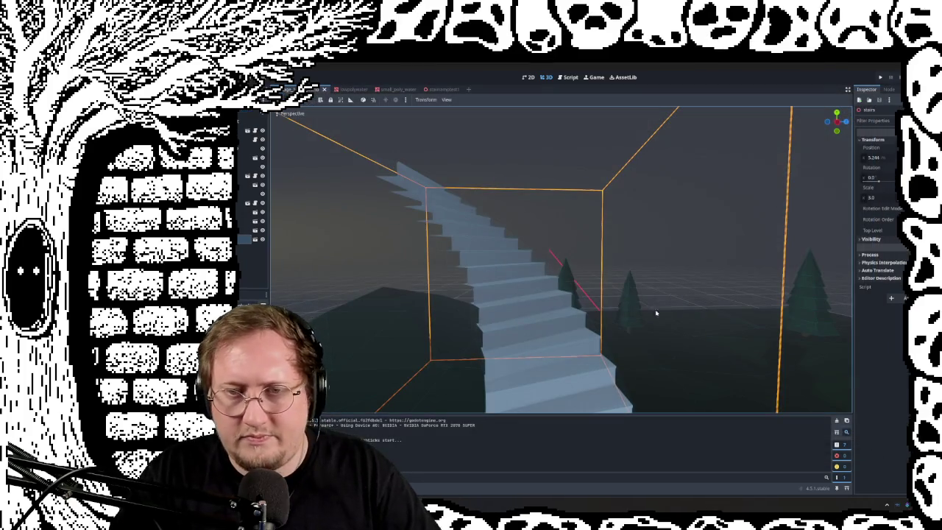
key("F5")
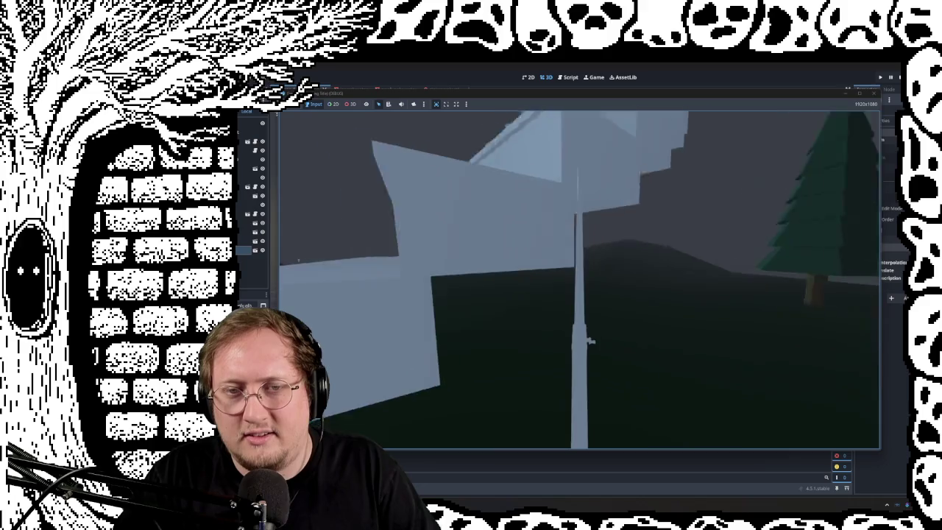
key("w")
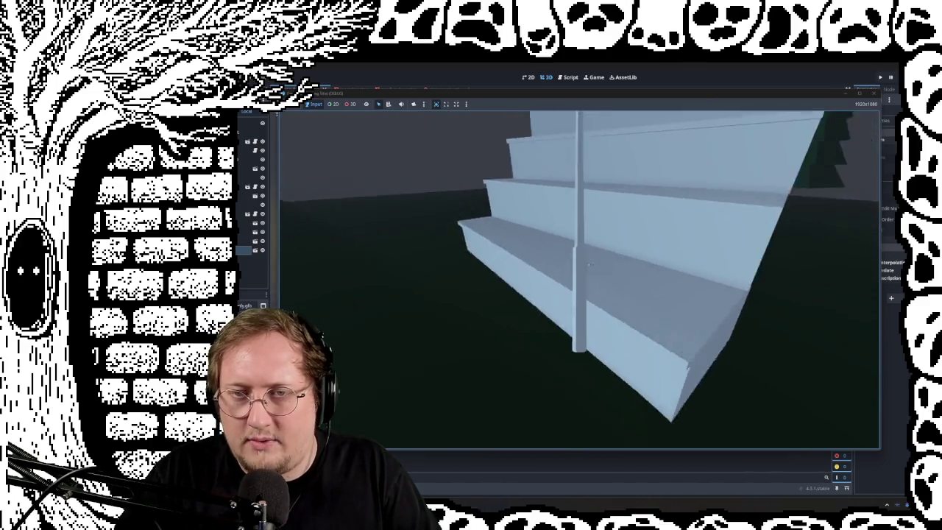
key("w")
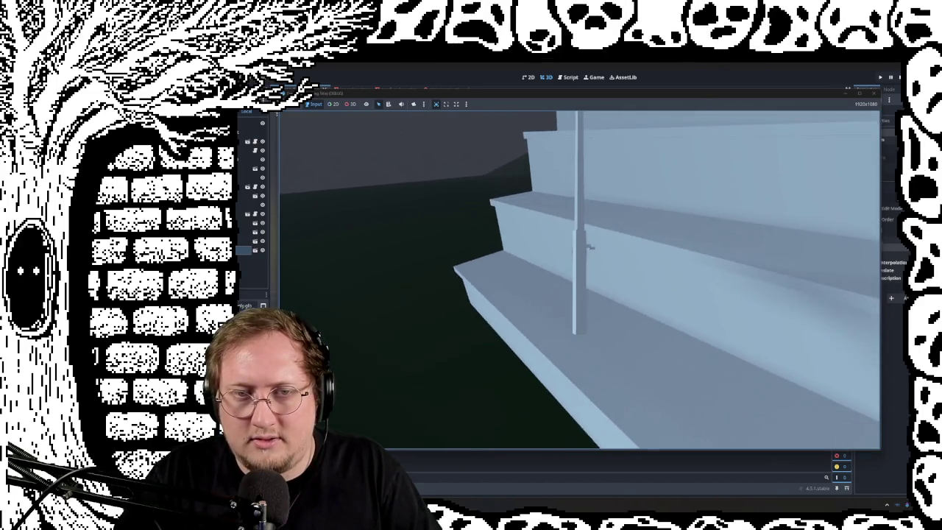
key("w")
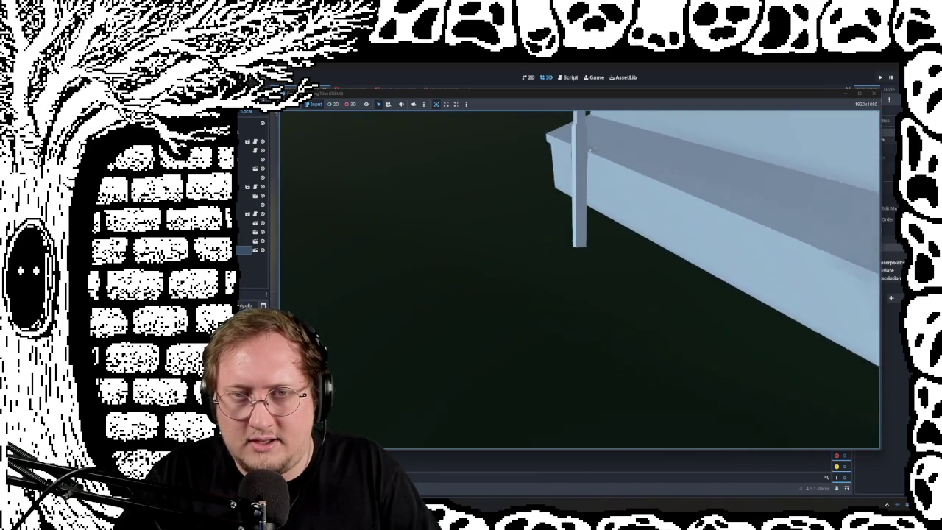
key("space")
key("space")
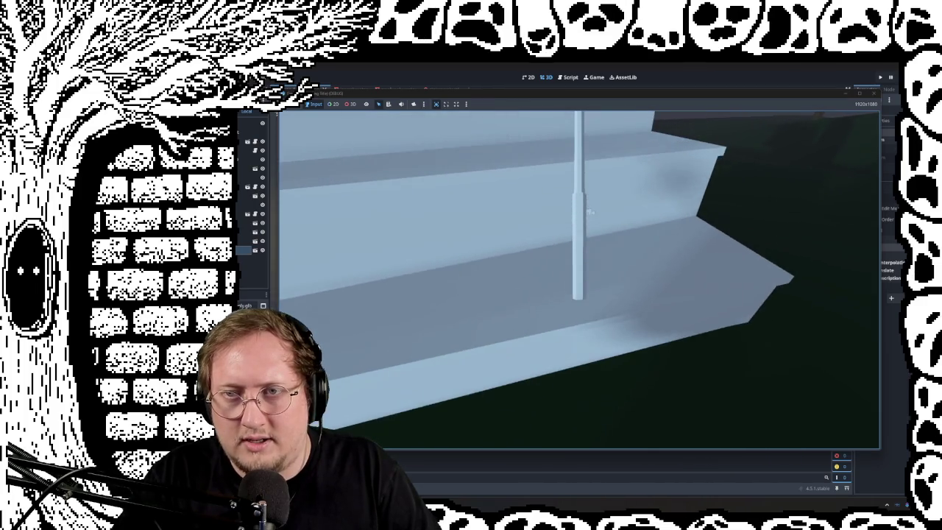
Step: Climb the spiral stairs step by step, then turn away from them
key("w")
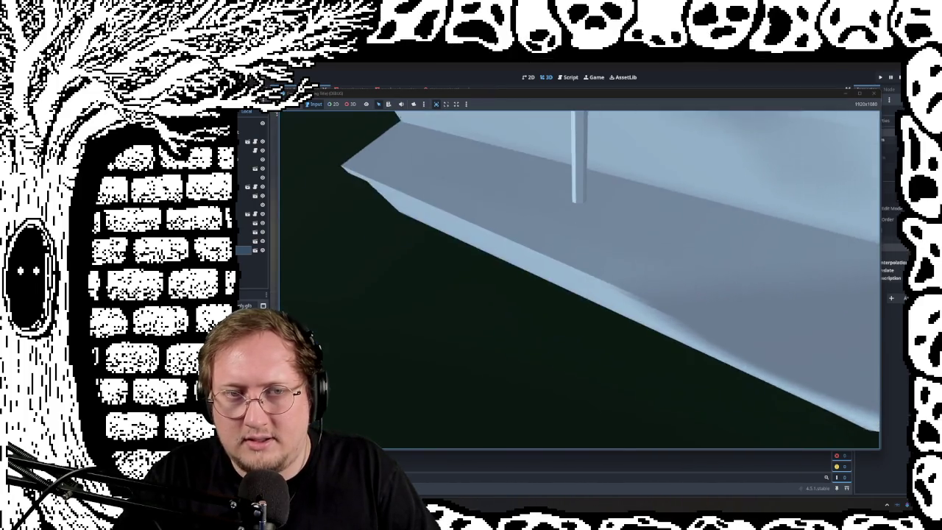
key("s")
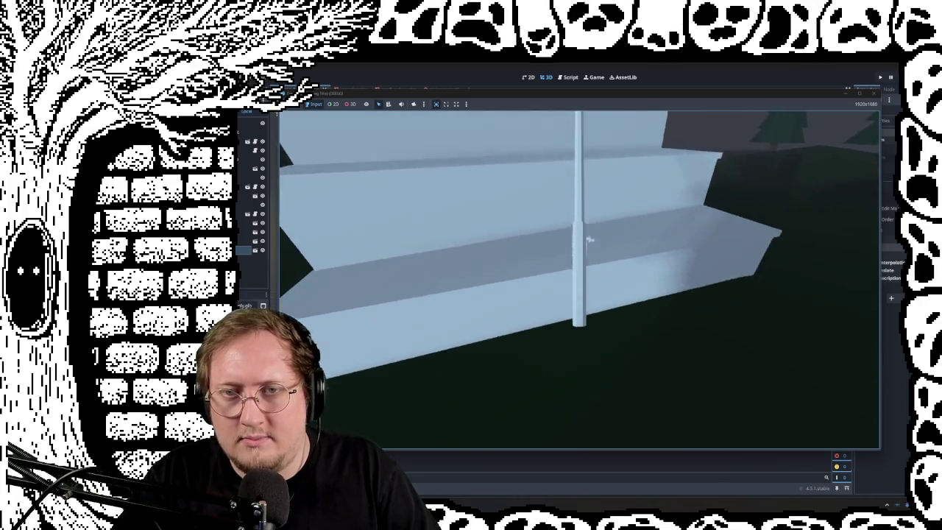
key("w")
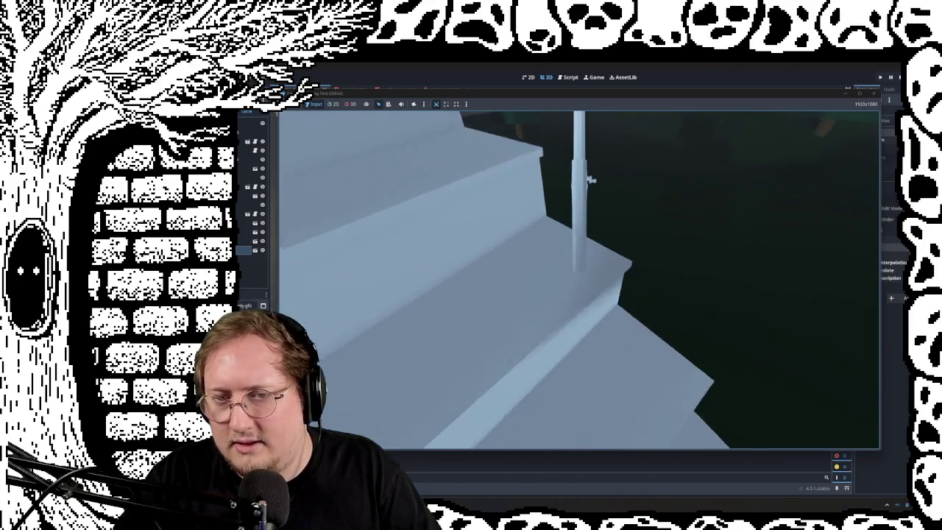
key("w")
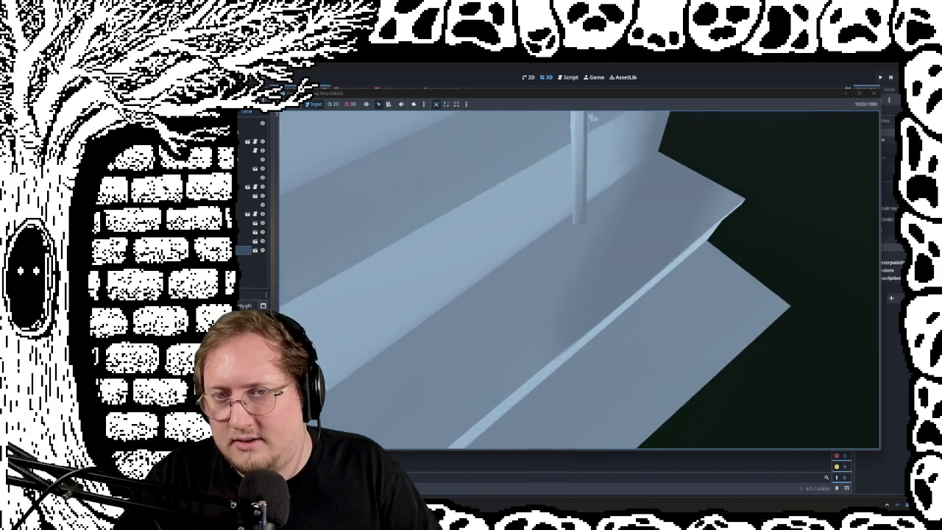
key("w")
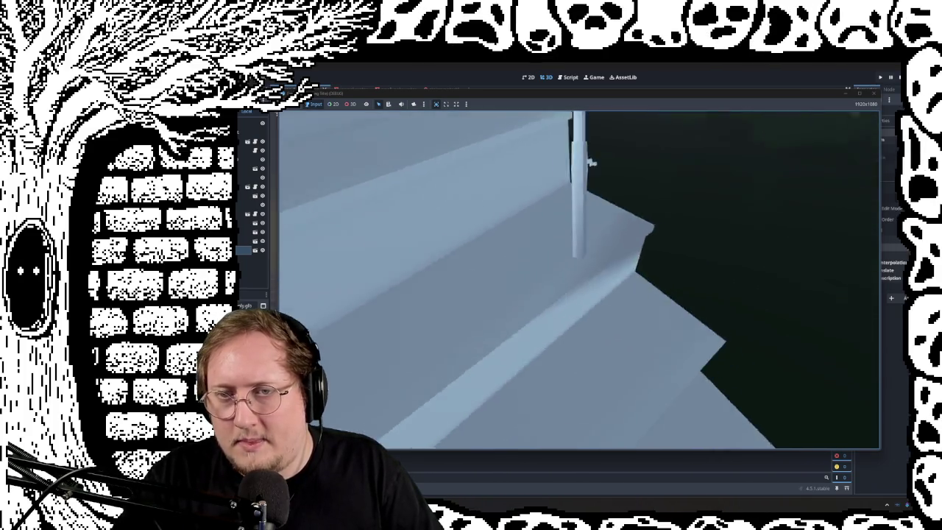
key("w")
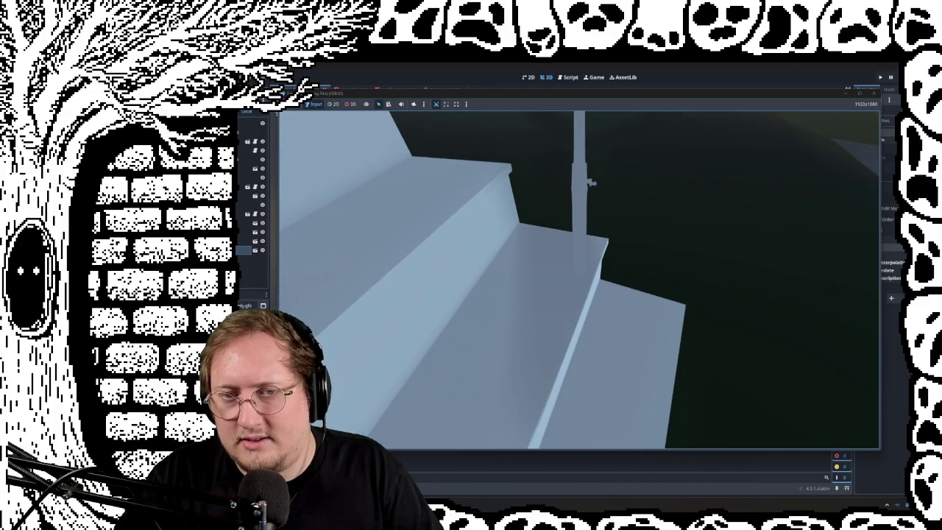
key("w")
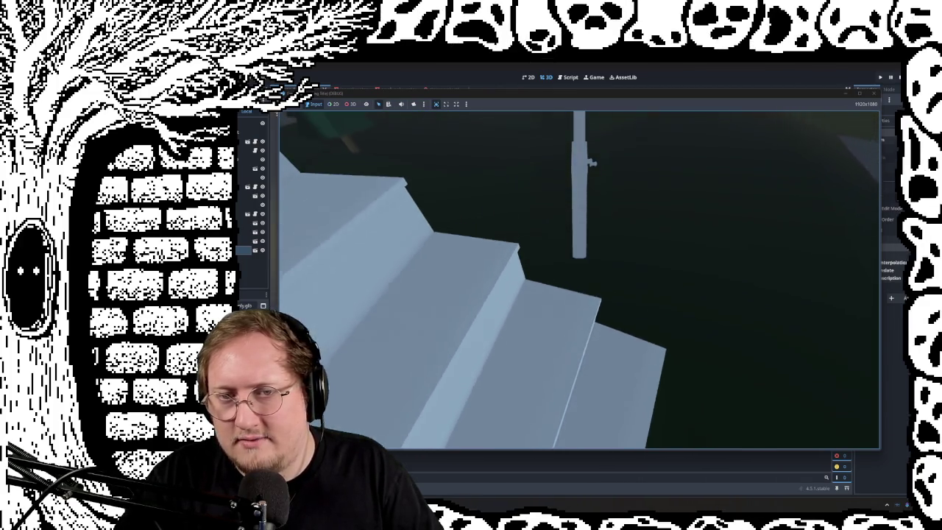
key("w")
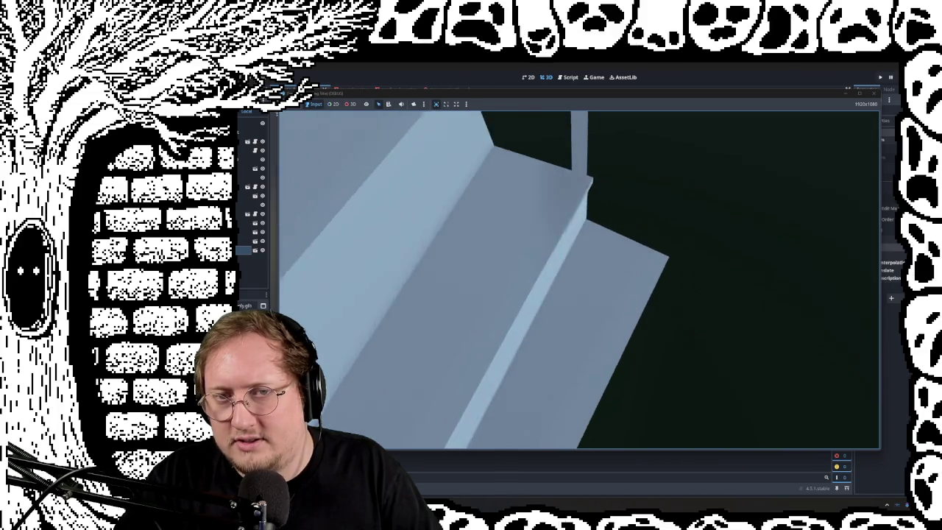
key("s")
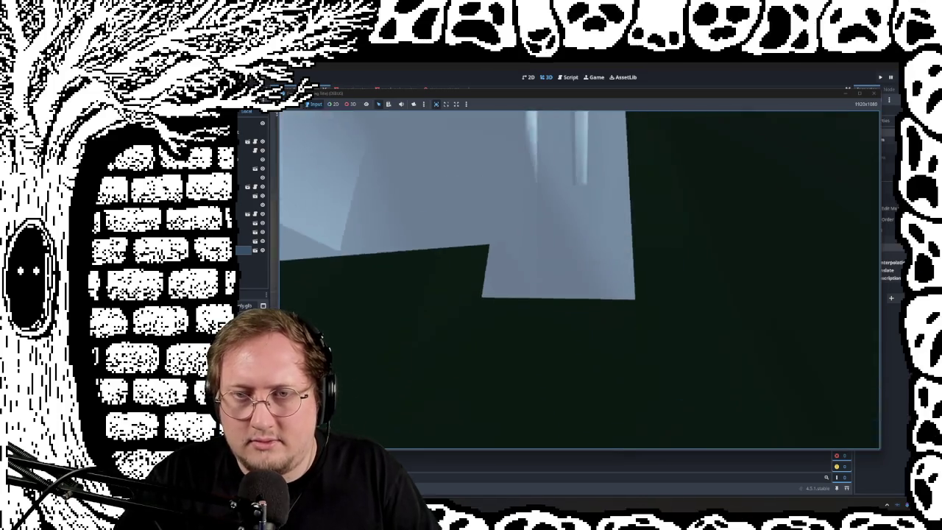
Step: Stop the game, open the stairramptest1 scene and zoom in and out on the staircase
key("F8")
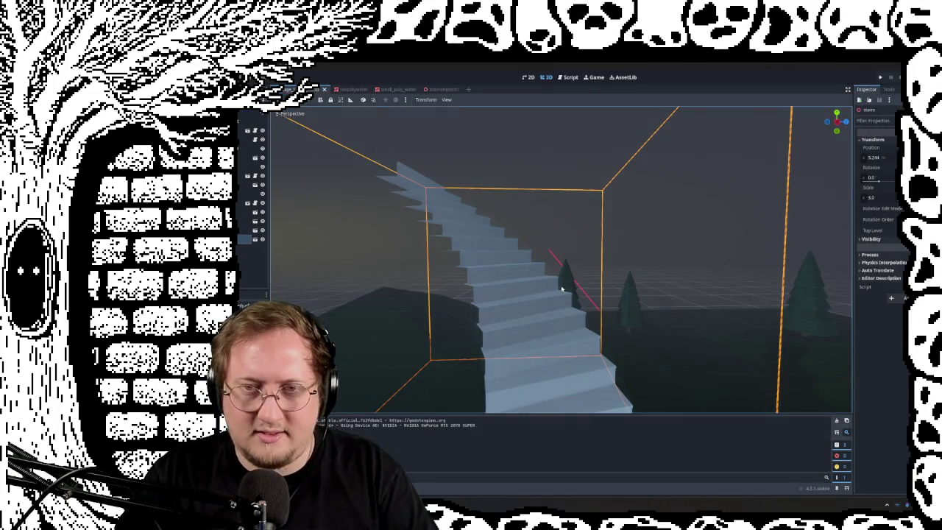
left_click(435, 89)
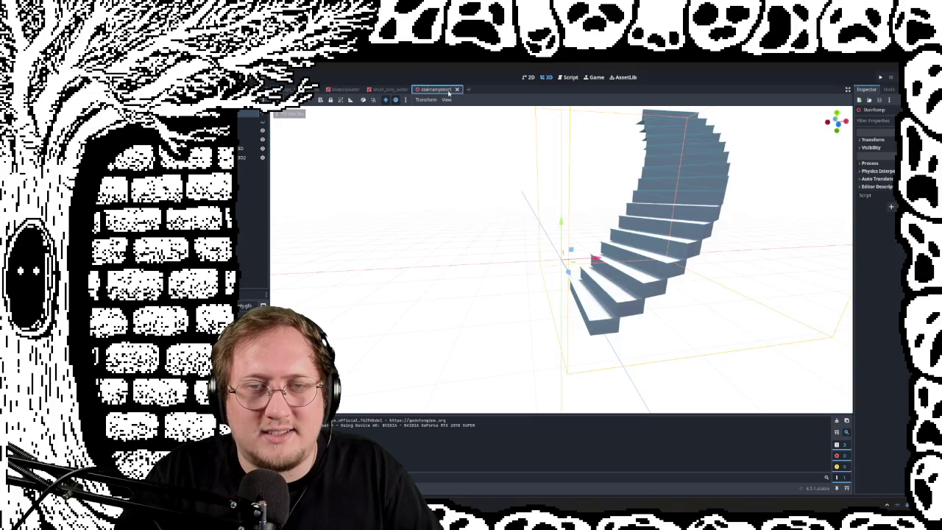
scroll(713, 332, "up", 3)
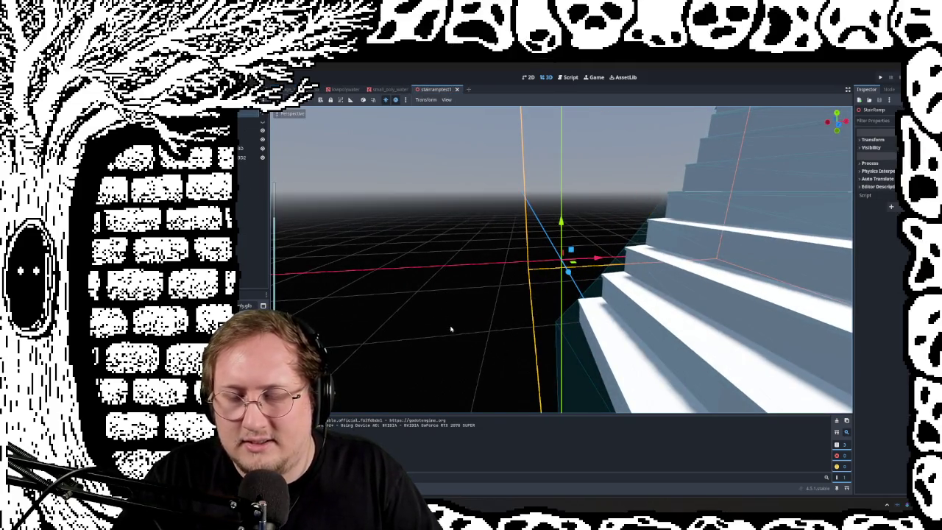
scroll(560, 259, "down", 5)
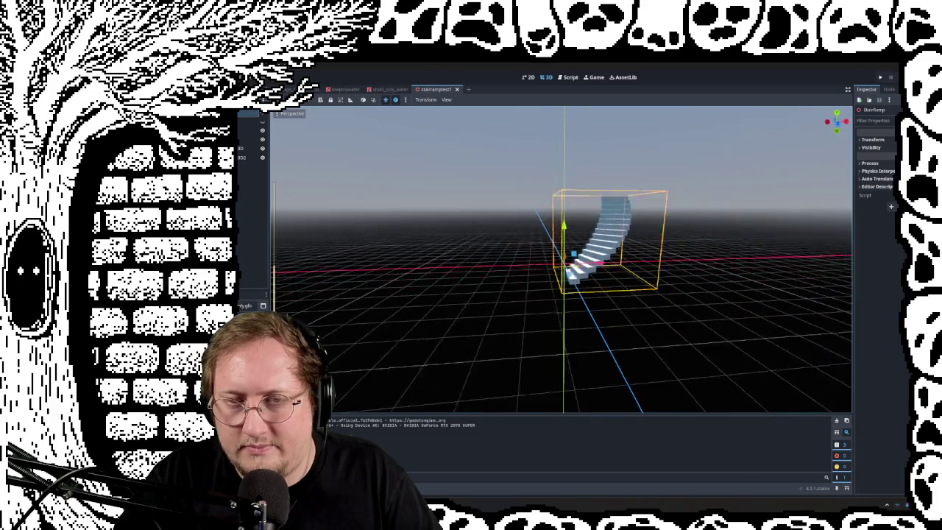
scroll(560, 259, "up", 5)
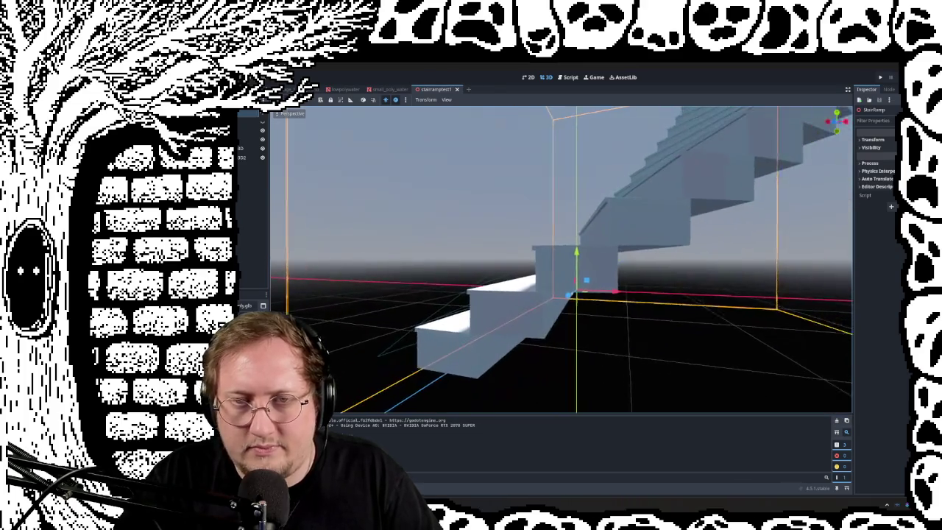
scroll(561, 259, "down", 5)
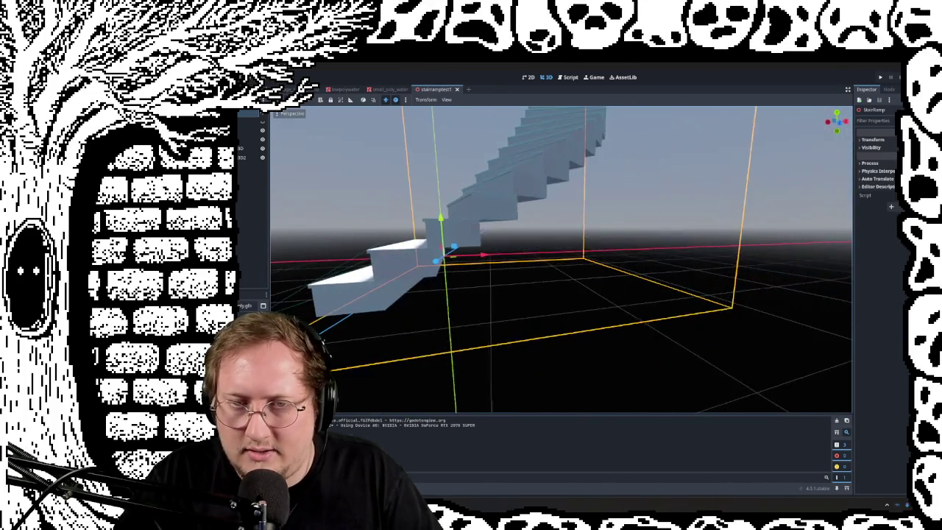
scroll(561, 259, "up", 5)
scroll(438, 375, "down", 5)
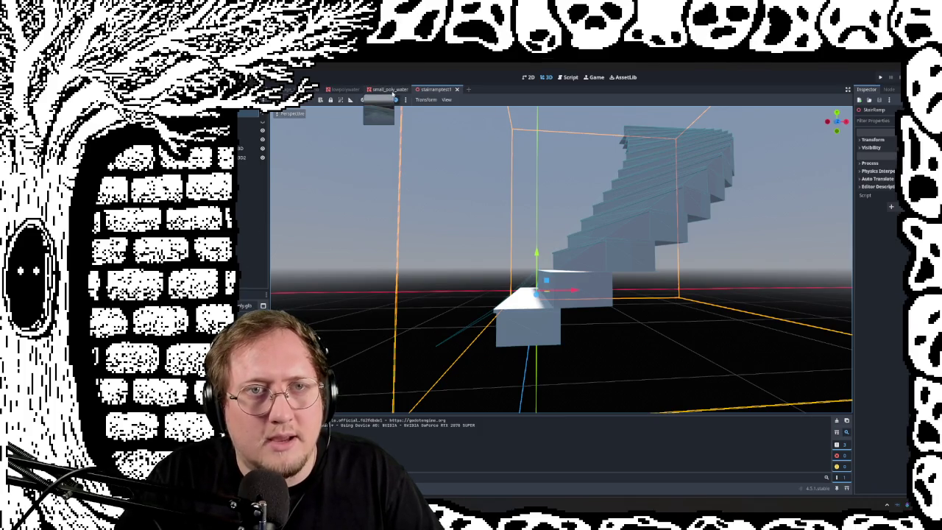
Step: Drag the stairs' CollisionShape3D slightly lower and expand its Transform values
left_click(521, 289)
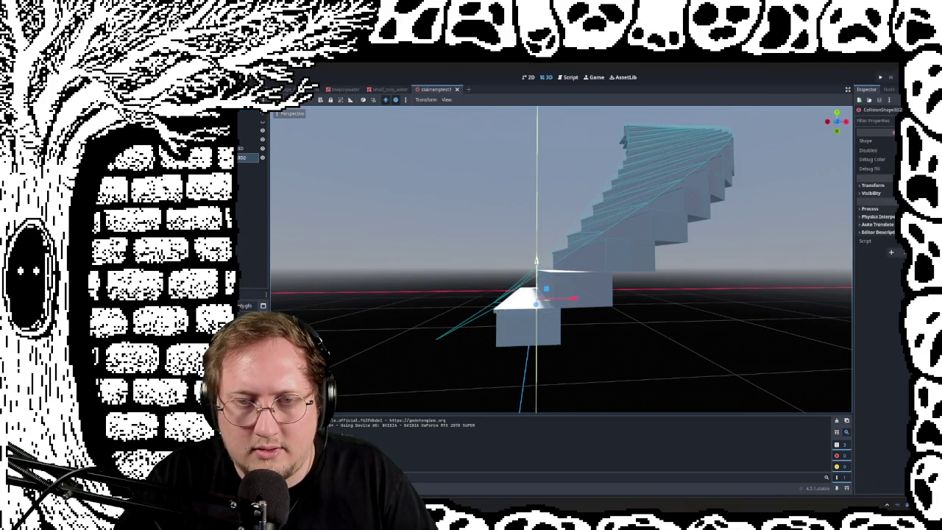
left_click_drag(536, 262, 540, 281)
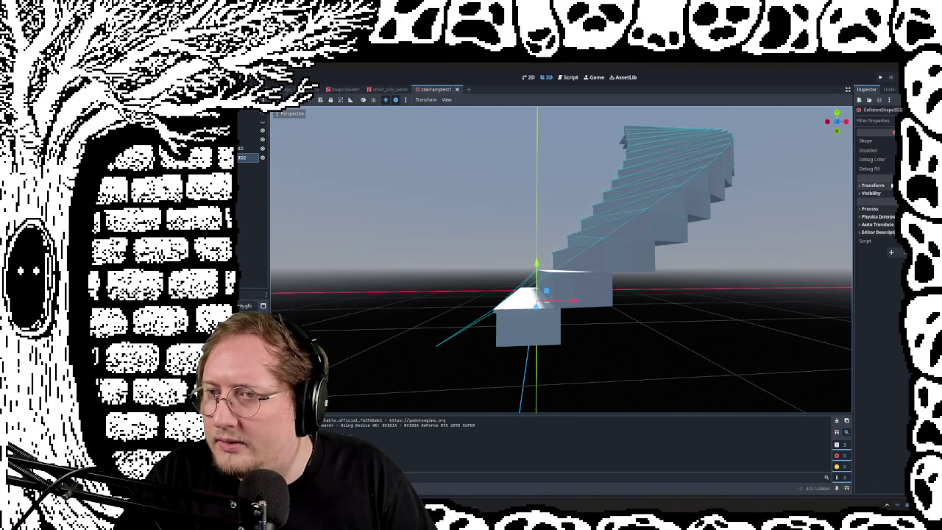
left_click(887, 185)
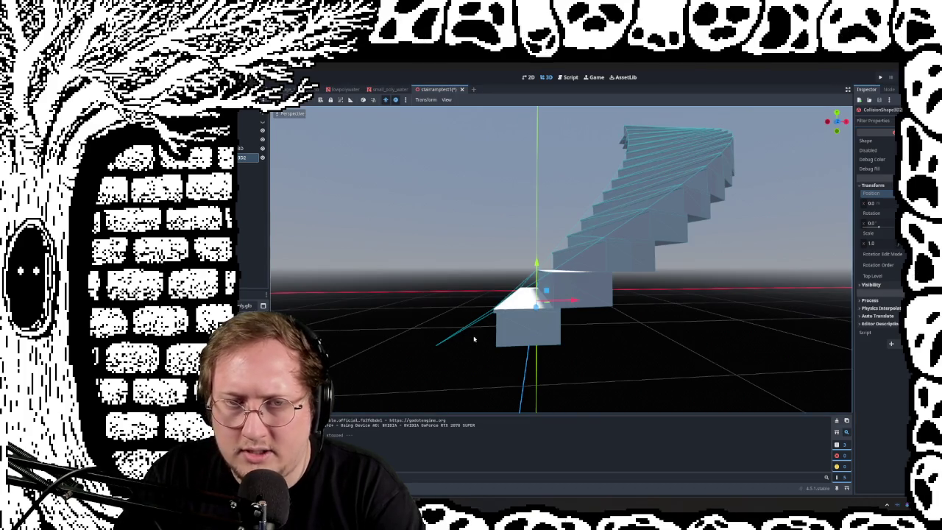
scroll(427, 336, "up", 3)
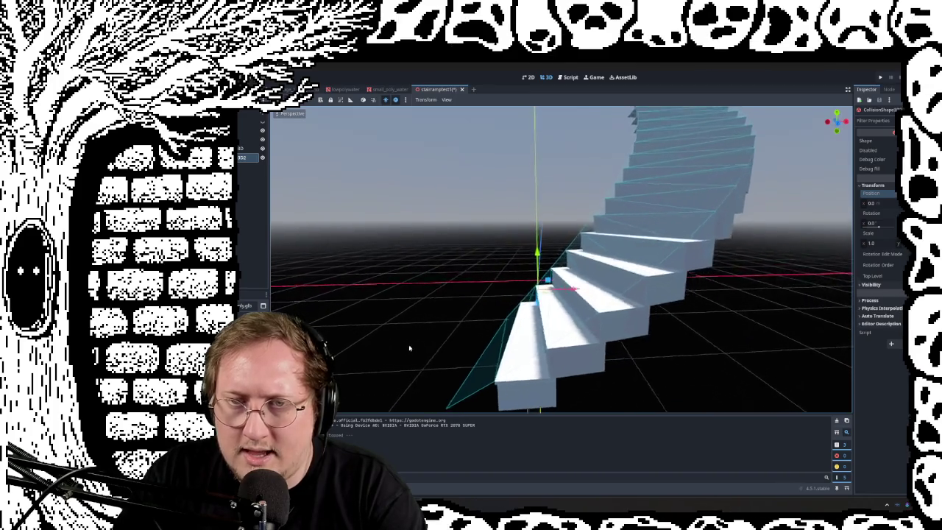
mouse_move(410, 348)
left_mouse_down()
mouse_move(354, 357)
mouse_move(526, 327)
mouse_move(406, 343)
left_mouse_up()
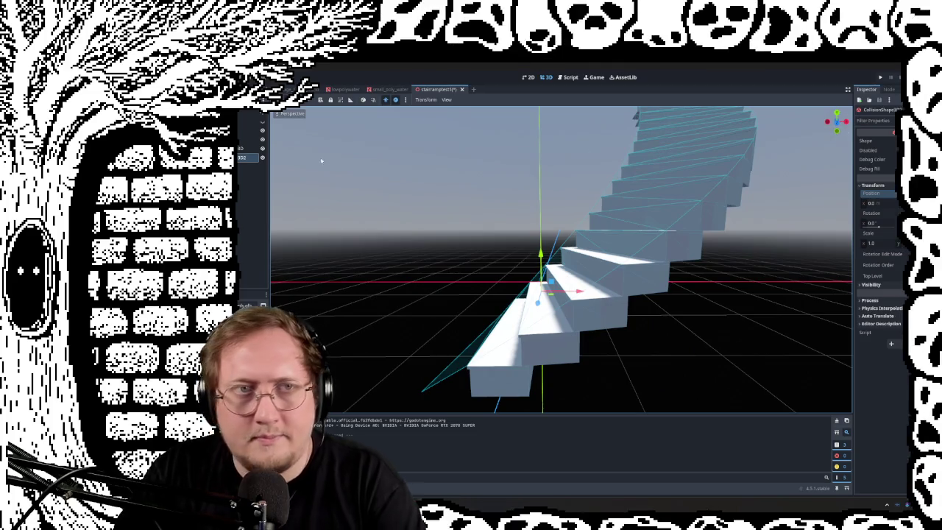
Step: Return to the main world scene, test-run it with F6, then close the game with Esc
left_click(308, 89)
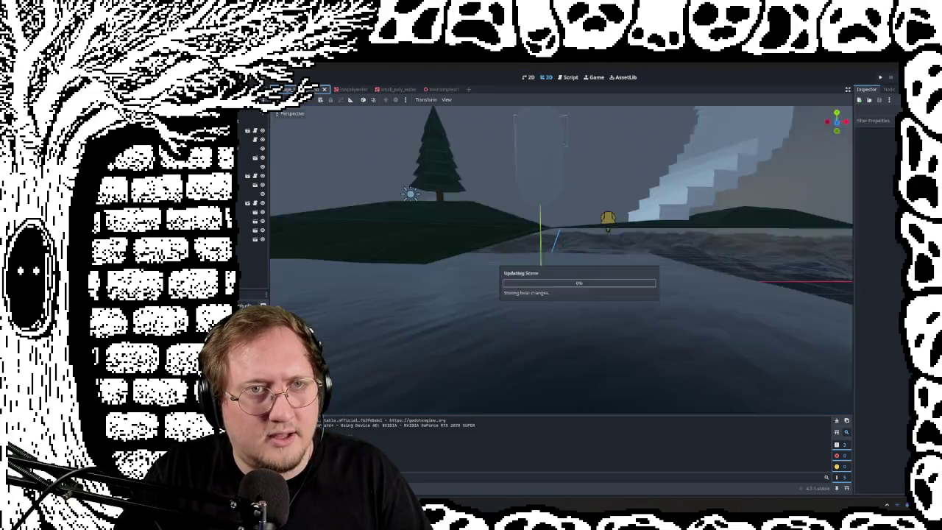
key("F6")
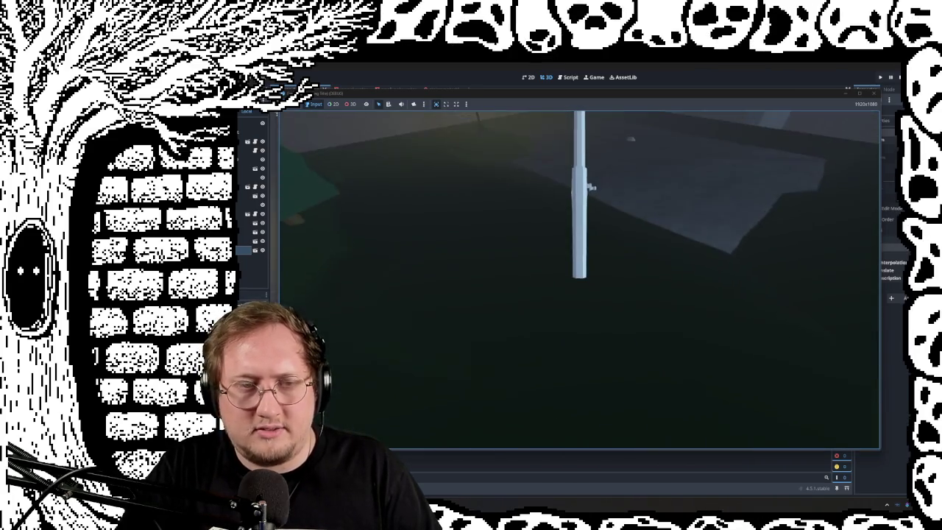
key("Escape")
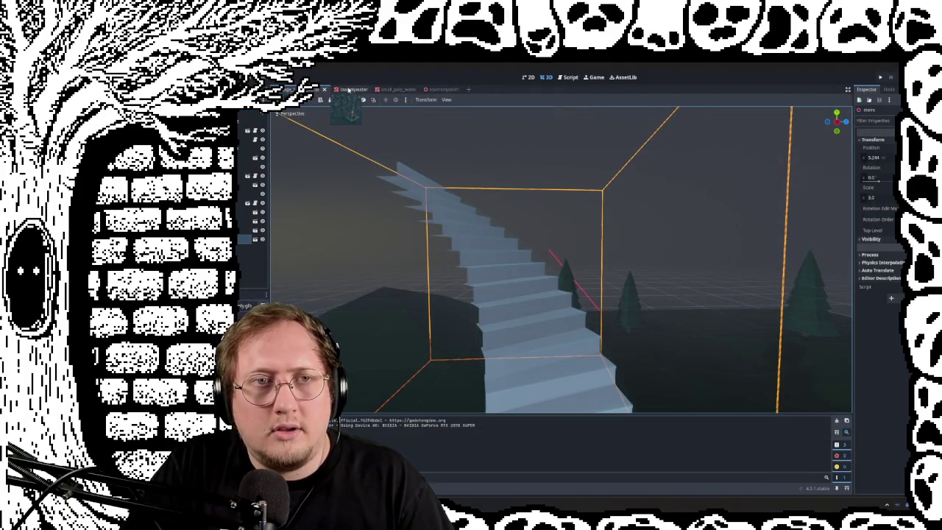
Step: In stairramptest1, delete the CollisionShape3D node and select the stair ramp mesh
left_click(349, 89)
left_click(438, 89)
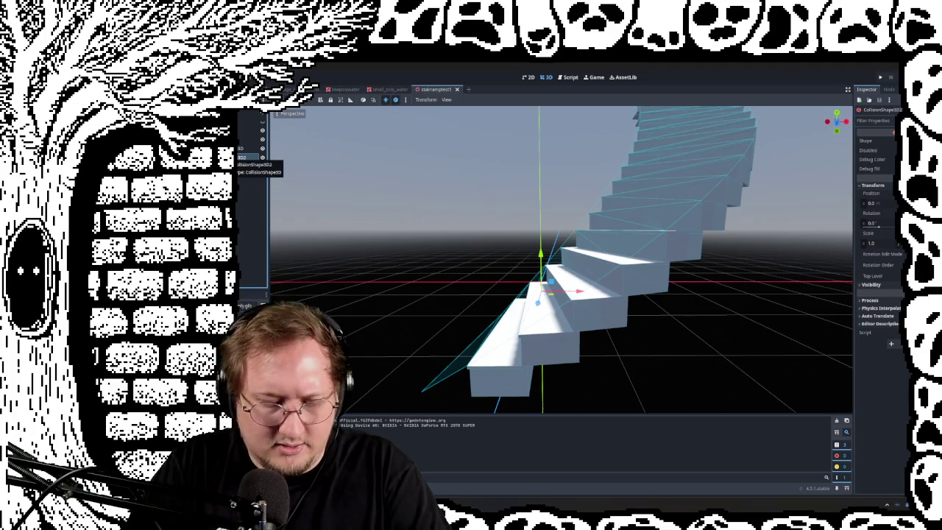
key("Delete")
left_click(560, 292)
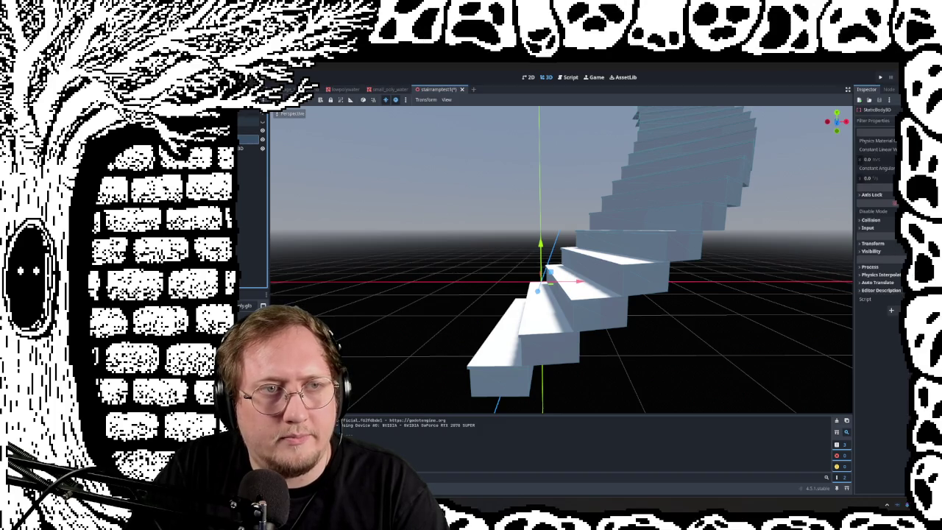
left_click(250, 133)
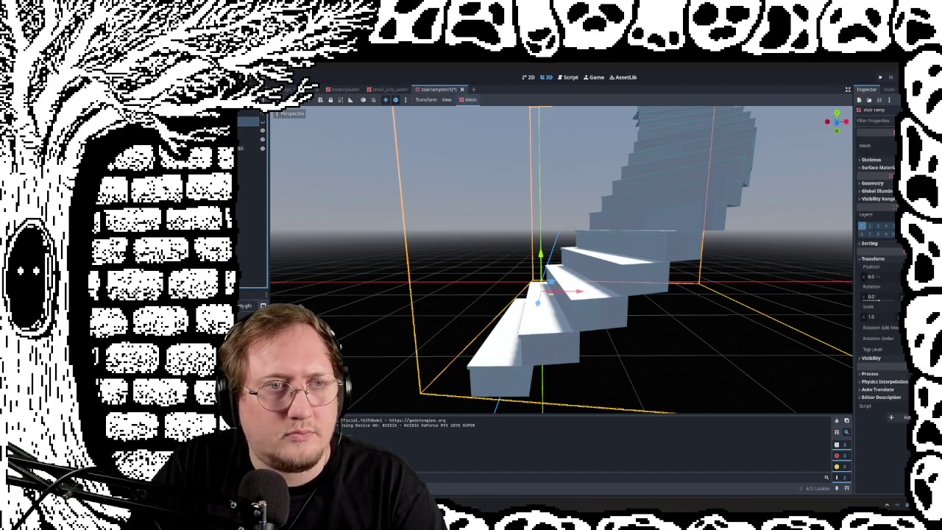
left_click(468, 100)
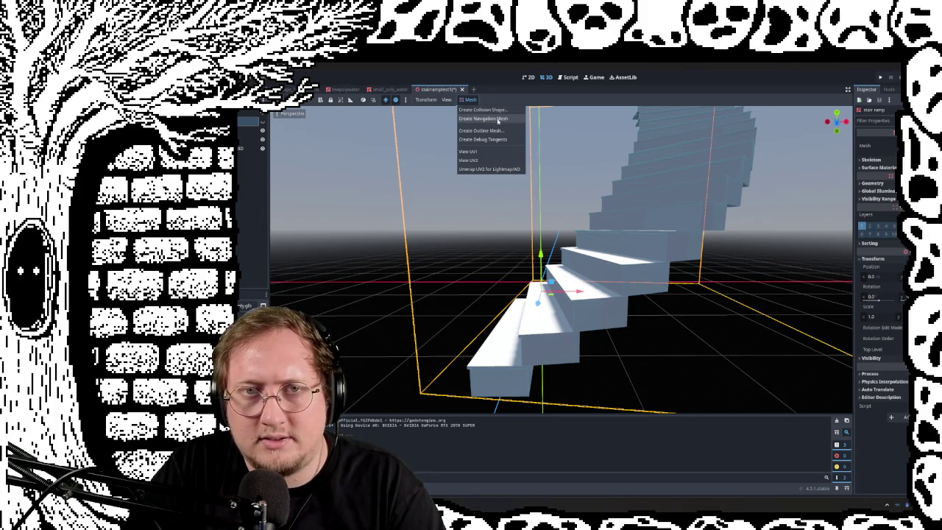
Step: Create a trimesh static-body collision for the stairs and inspect the curved ramp mesh
left_click(495, 109)
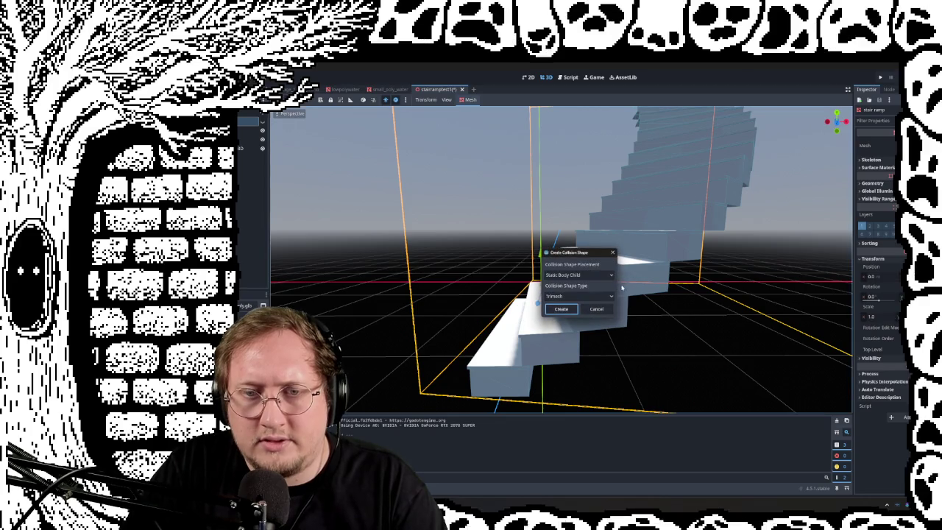
left_click(562, 309)
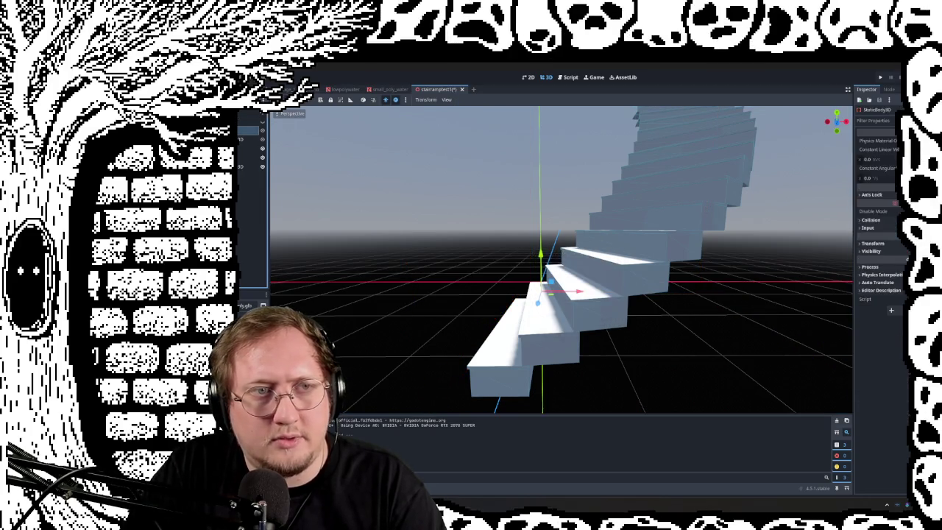
left_click(250, 129)
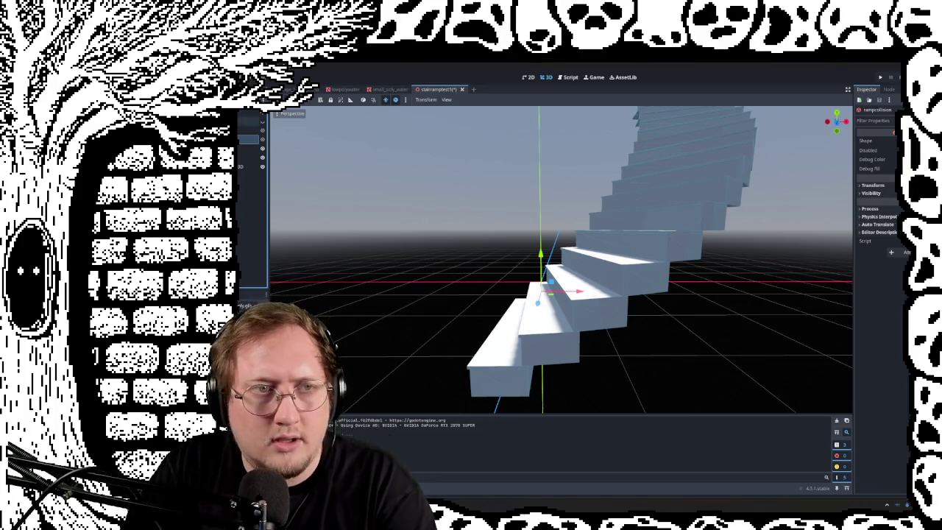
left_click(263, 122)
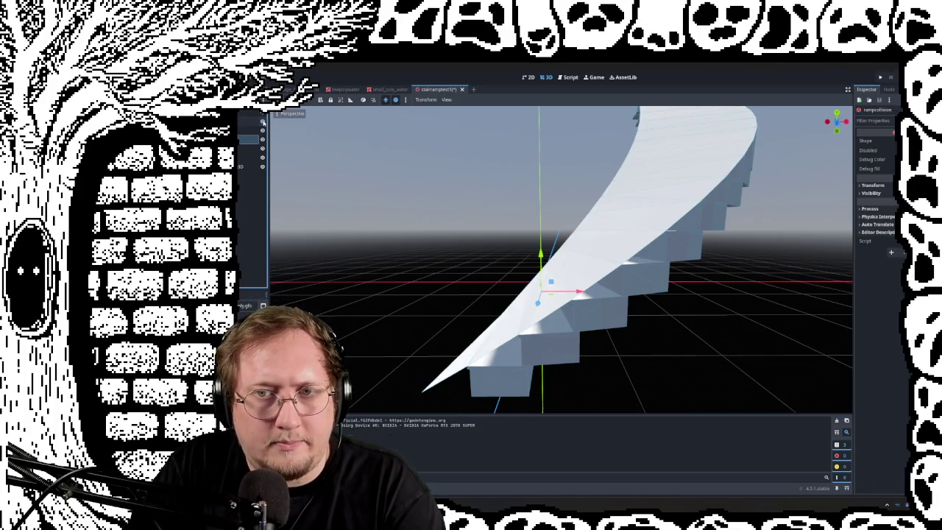
mouse_move(482, 276)
left_mouse_down()
mouse_move(471, 269)
mouse_move(515, 280)
mouse_move(508, 270)
mouse_move(472, 270)
left_mouse_up()
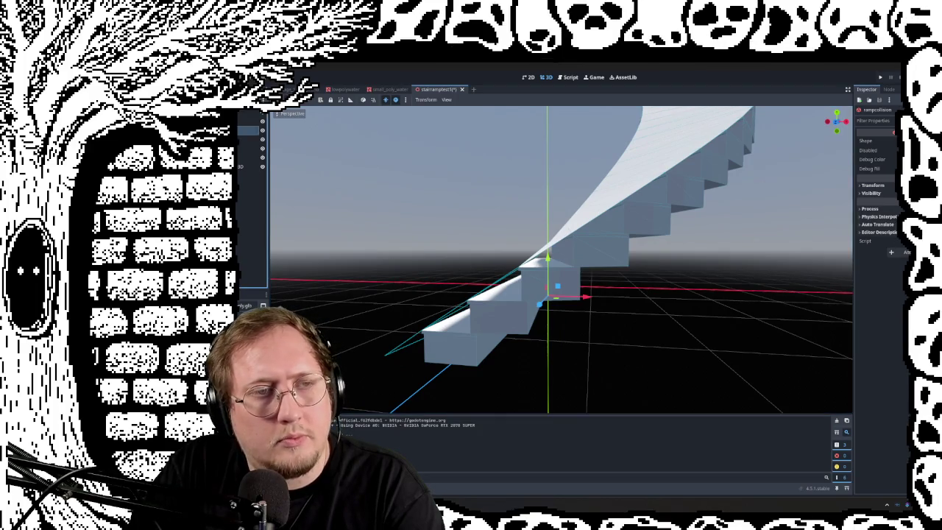
left_click(249, 131)
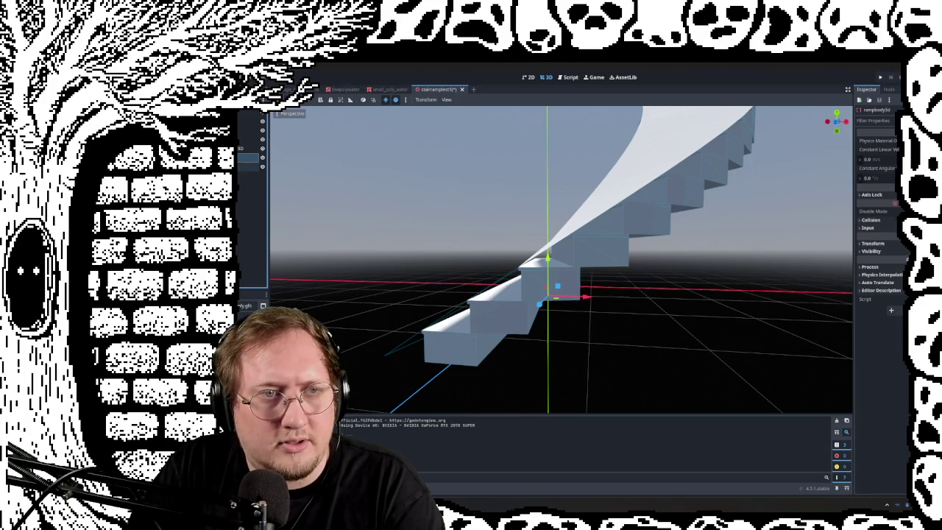
mouse_move(463, 280)
left_mouse_down()
mouse_move(431, 251)
mouse_move(488, 261)
mouse_move(454, 242)
mouse_move(481, 257)
mouse_move(472, 279)
mouse_move(426, 268)
left_mouse_up()
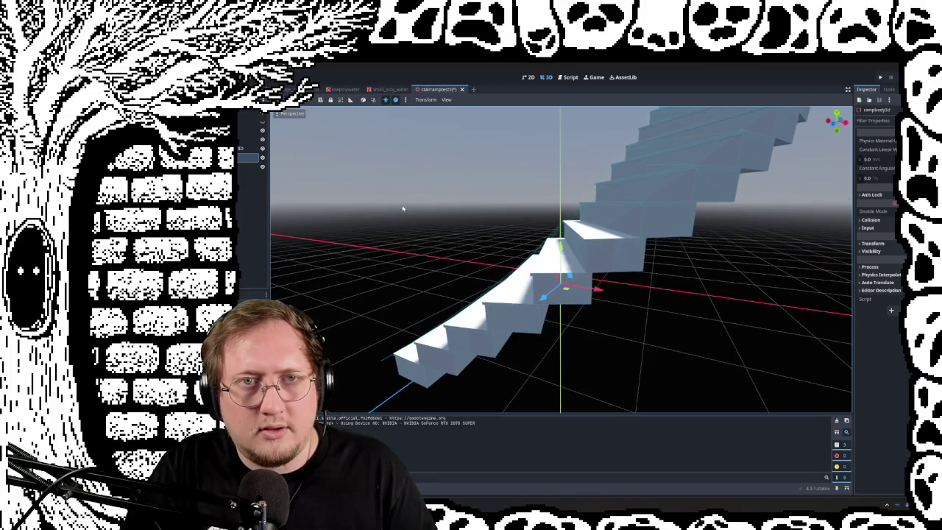
Step: Save the stair ramp scene, switch to the main scene and run it with F6
key("ctrl+s")
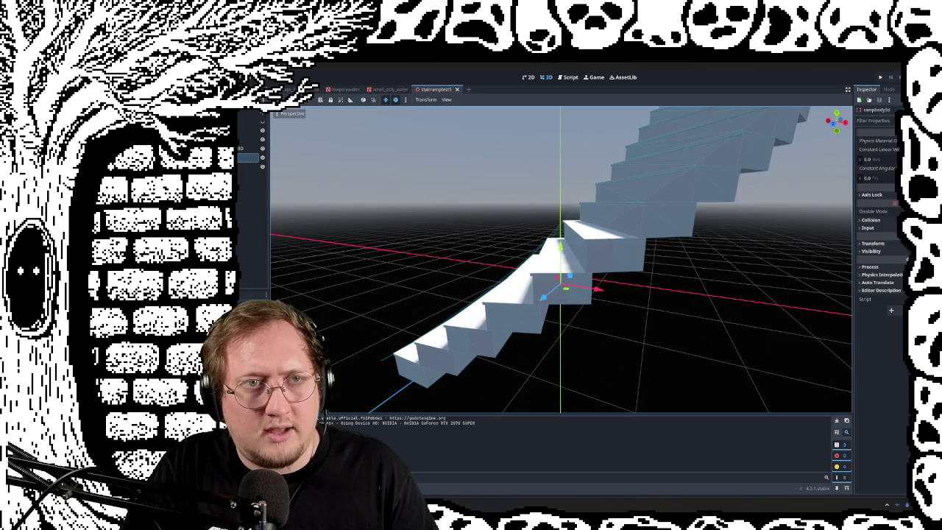
left_click(303, 89)
key("F6")
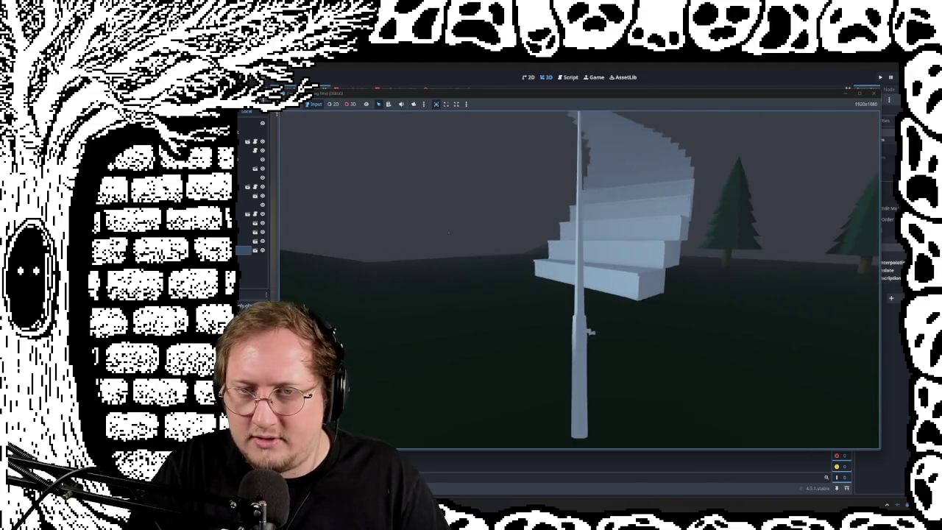
Step: Walk the player onto the spiral stairs, climb them, and step back down
key("w")
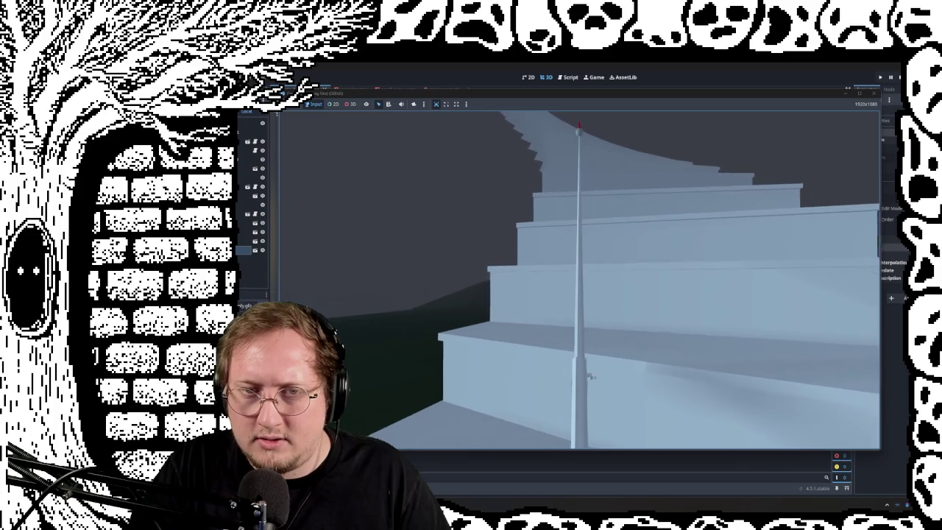
key("s")
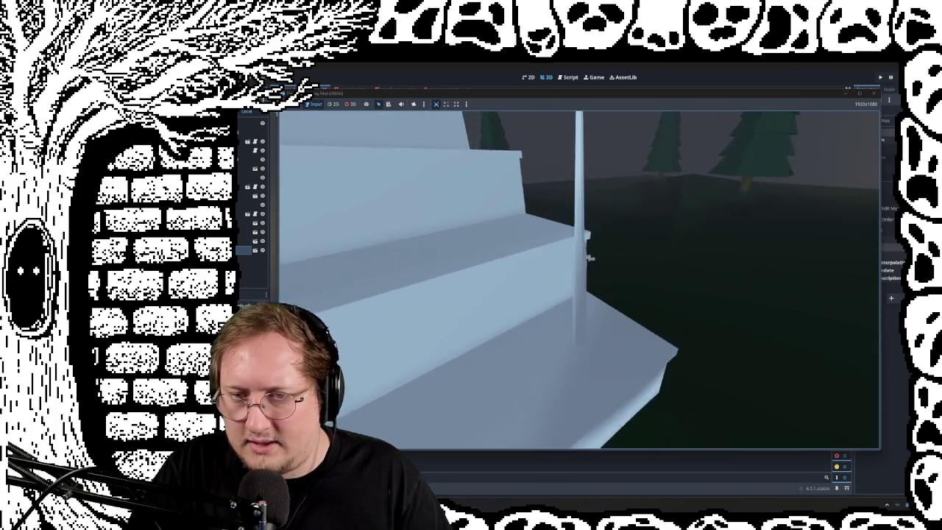
key("w")
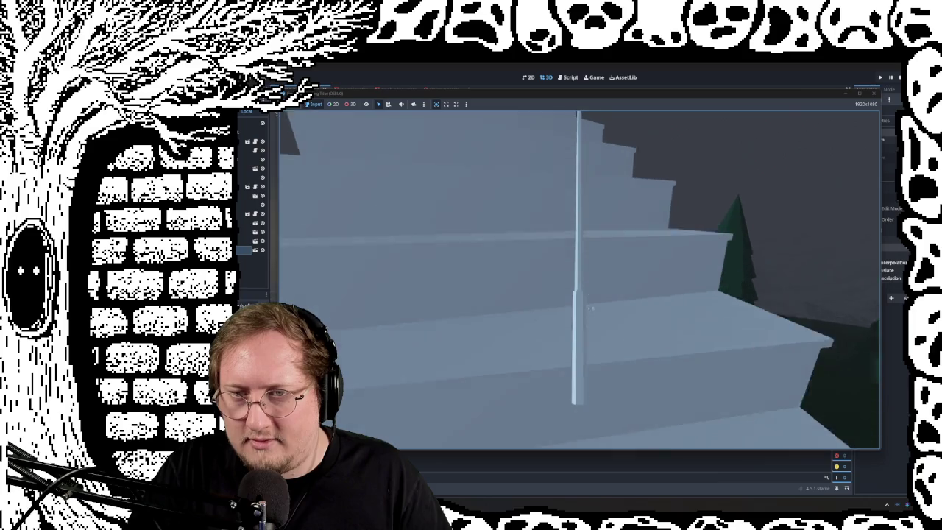
key("w")
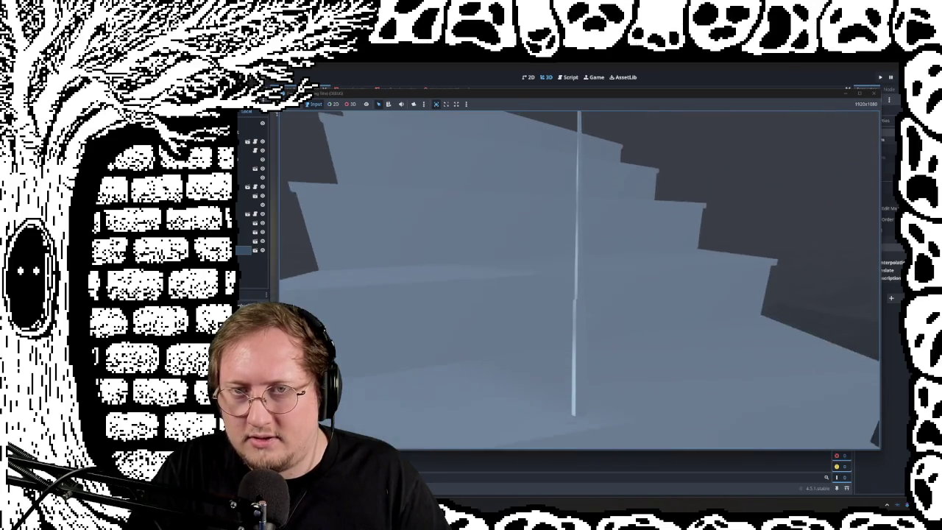
key("s")
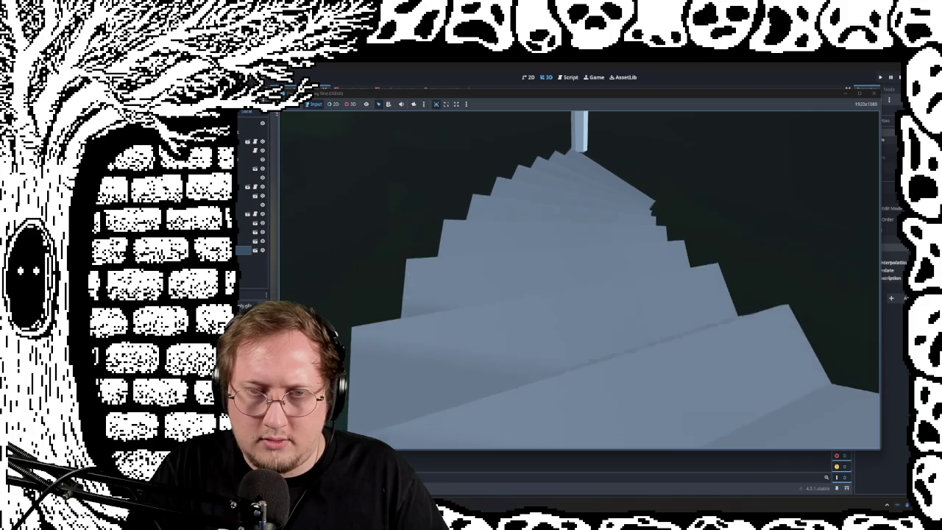
key("w")
key("w")
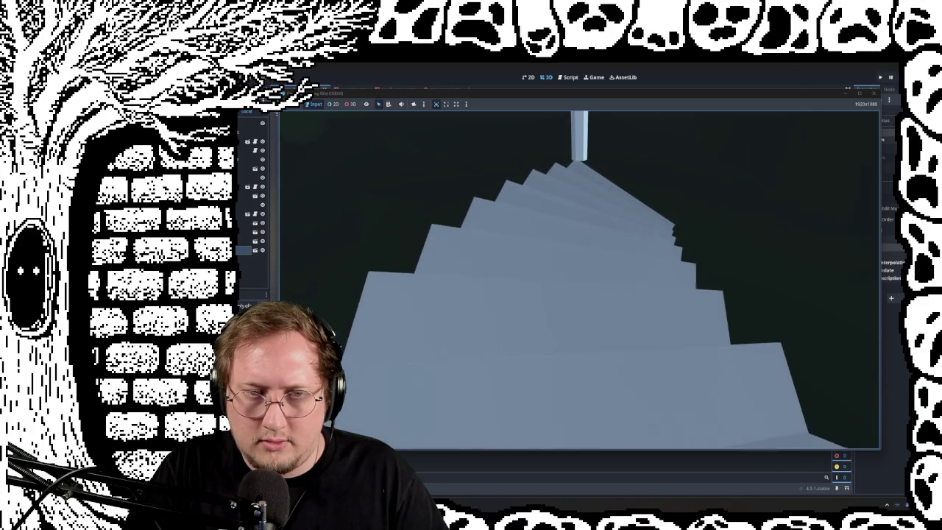
key("w")
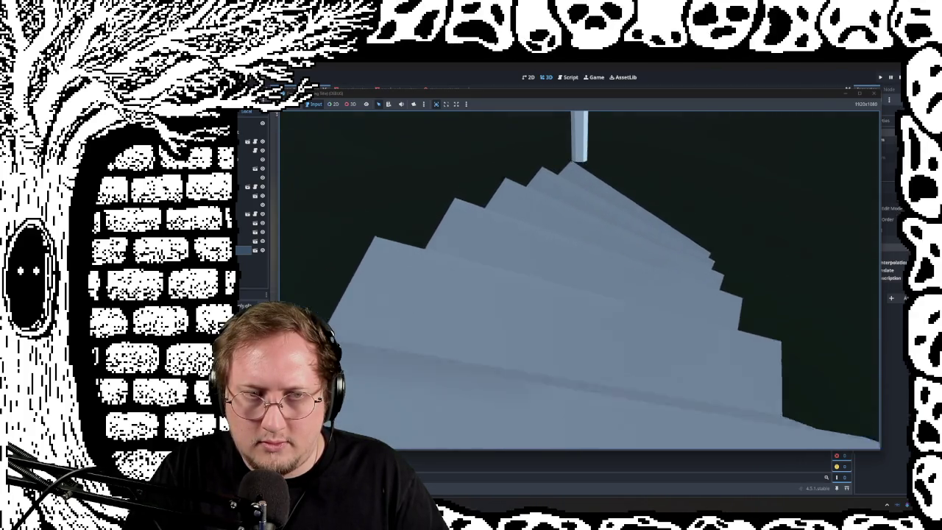
key("w")
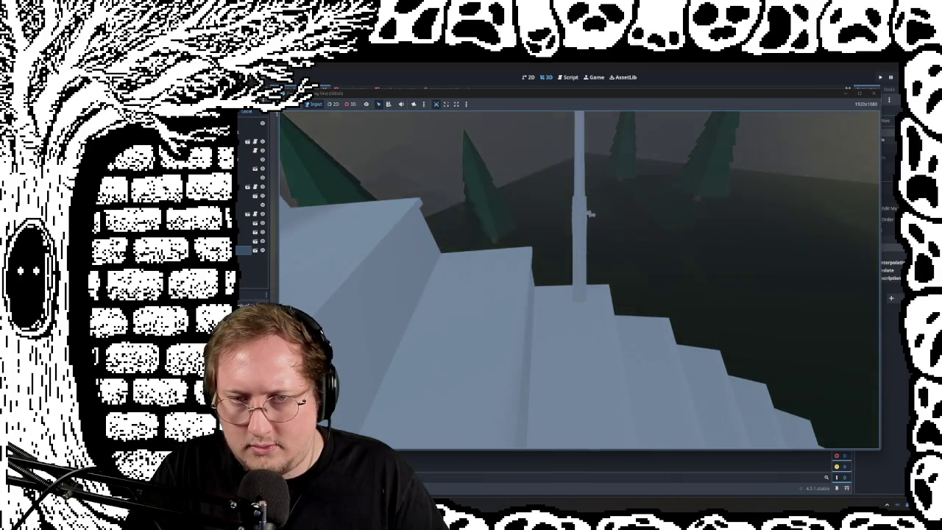
key("w")
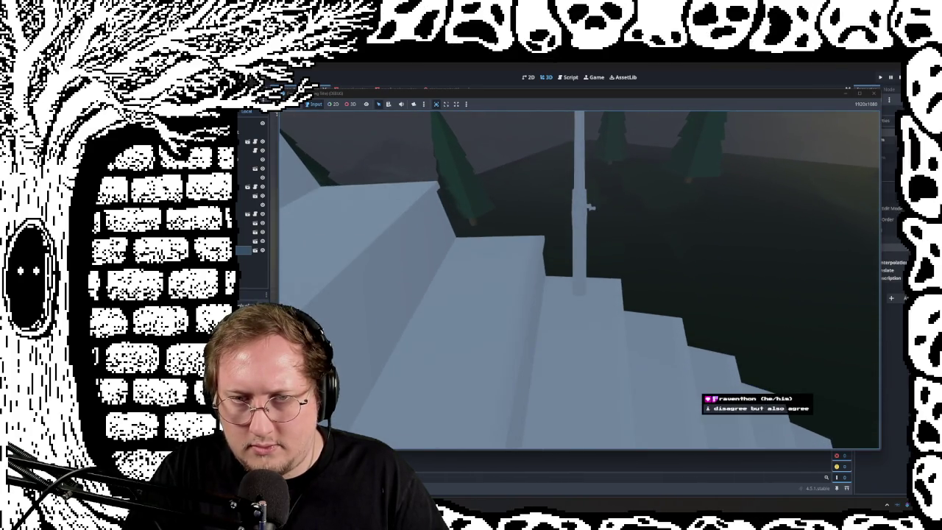
key("w")
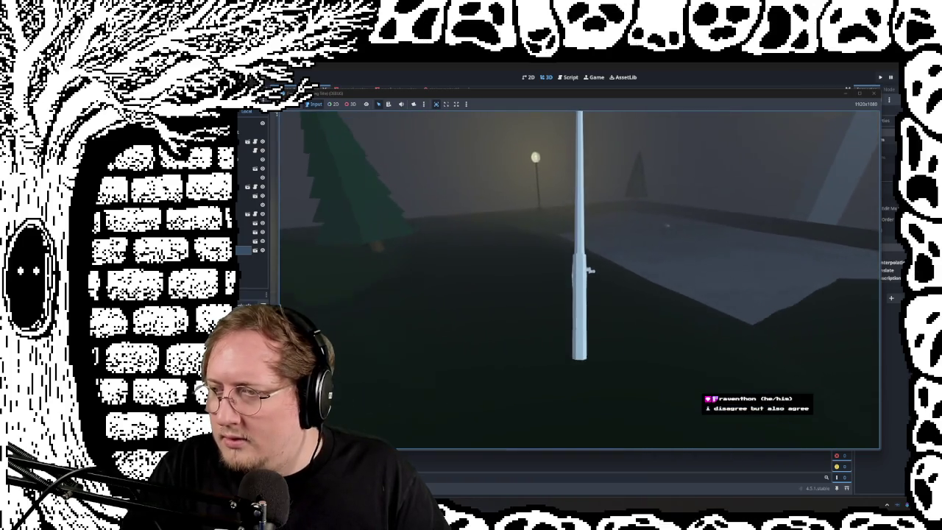
Step: Climb the spiral stairs a second time, step off, and stop the game with F8
key("w")
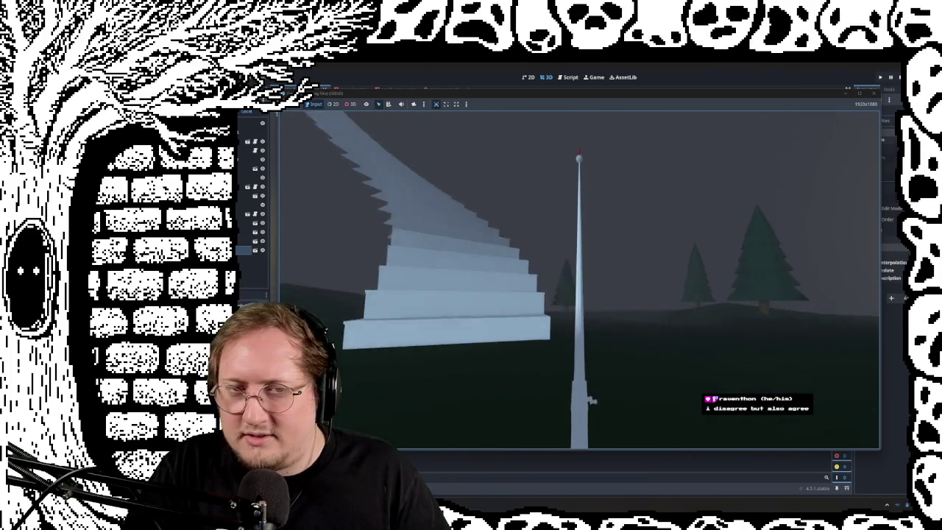
key("w")
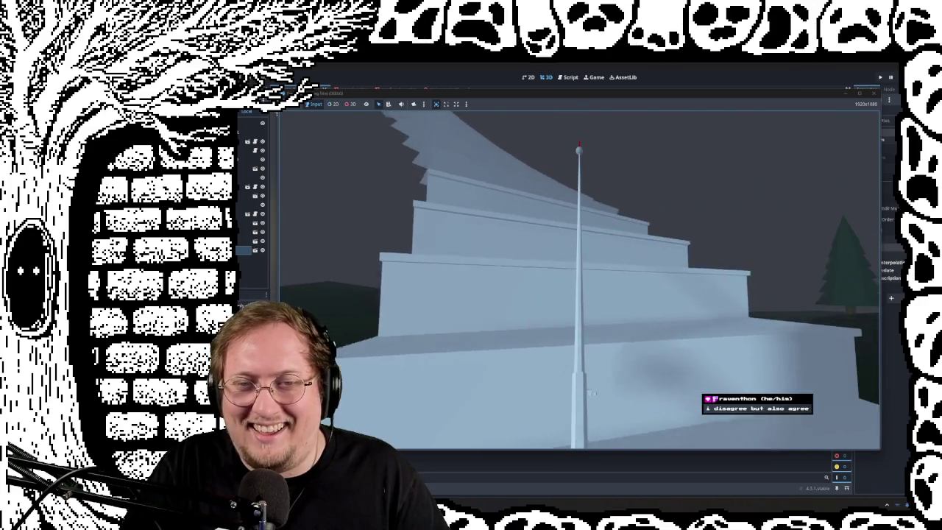
key("w")
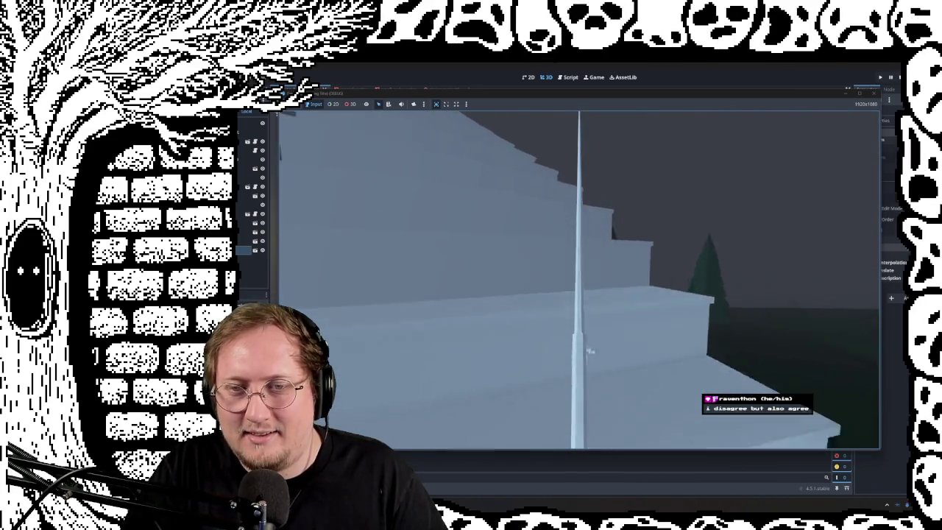
key("w")
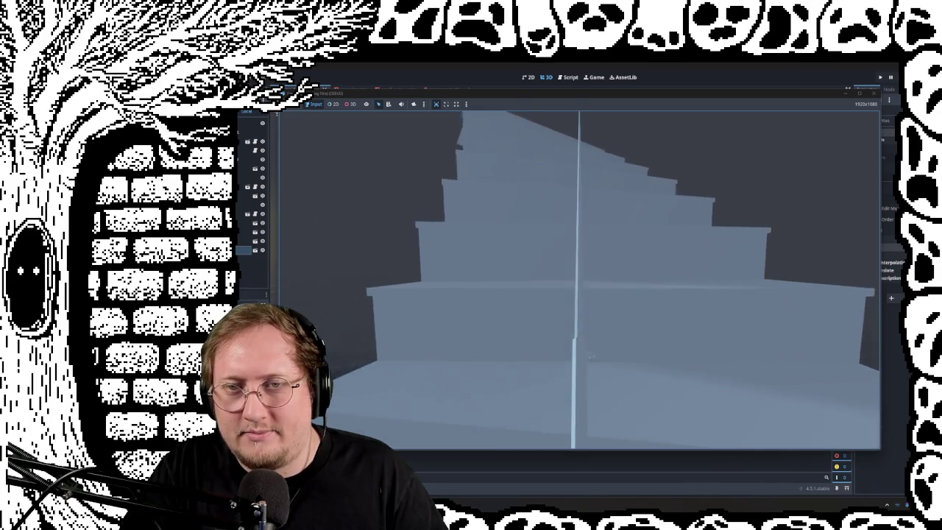
key("w")
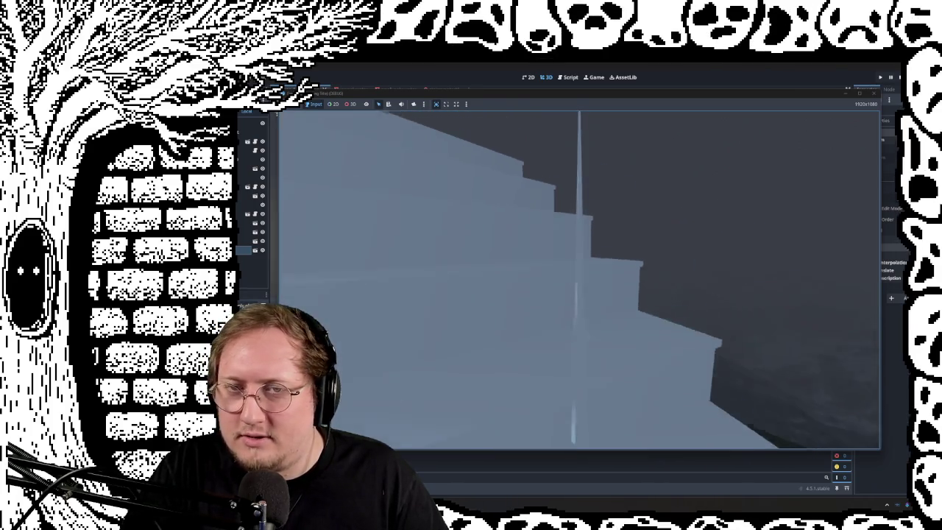
key("w")
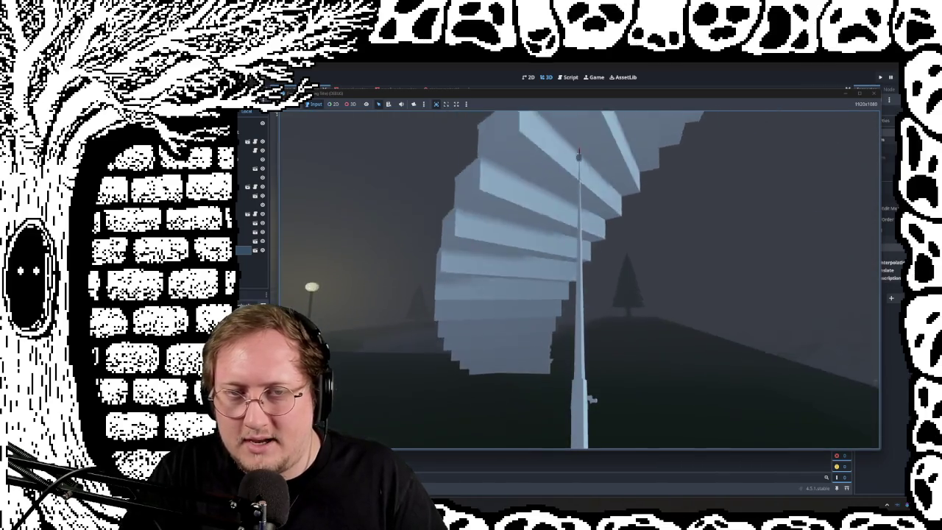
key("w")
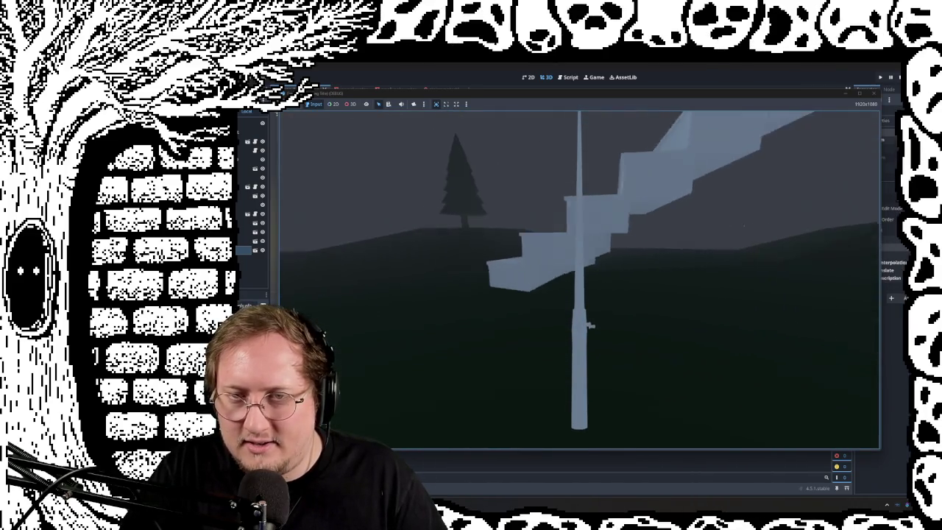
key("F8")
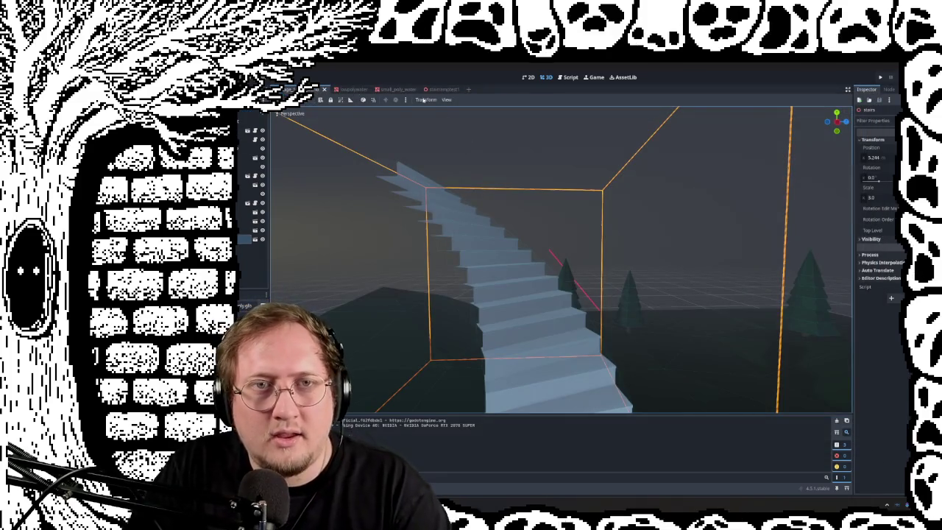
Step: Open stairramptest1 and inspect the staircase's collision nodes, ending on rampbody3d
left_click(444, 90)
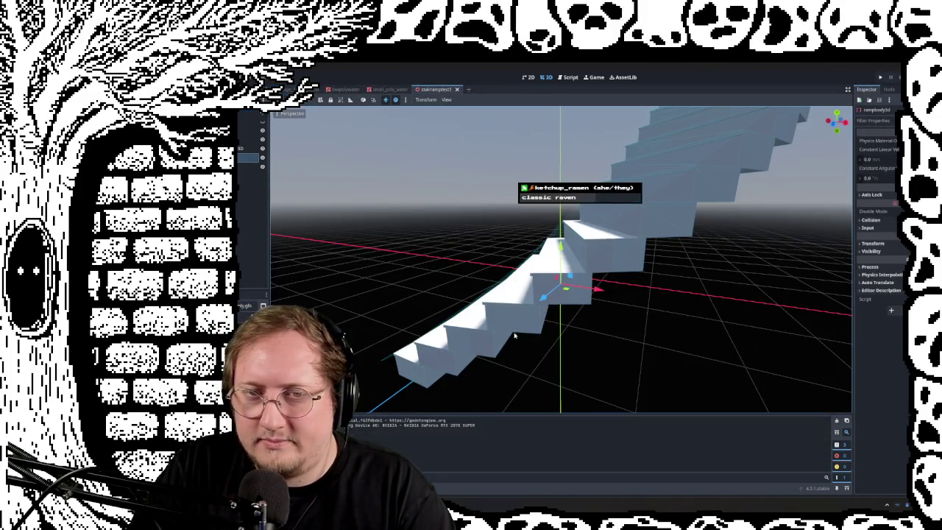
left_click_drag(515, 336, 550, 315)
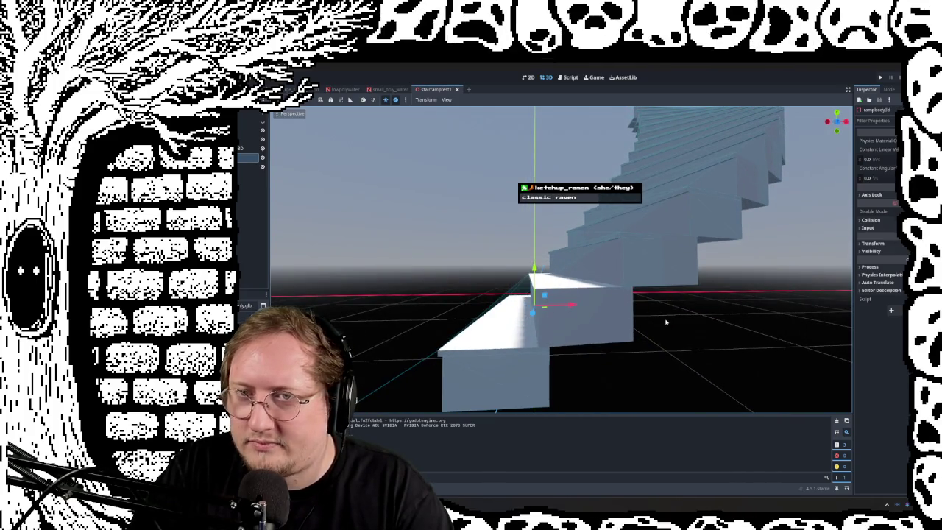
left_click_drag(666, 322, 657, 321)
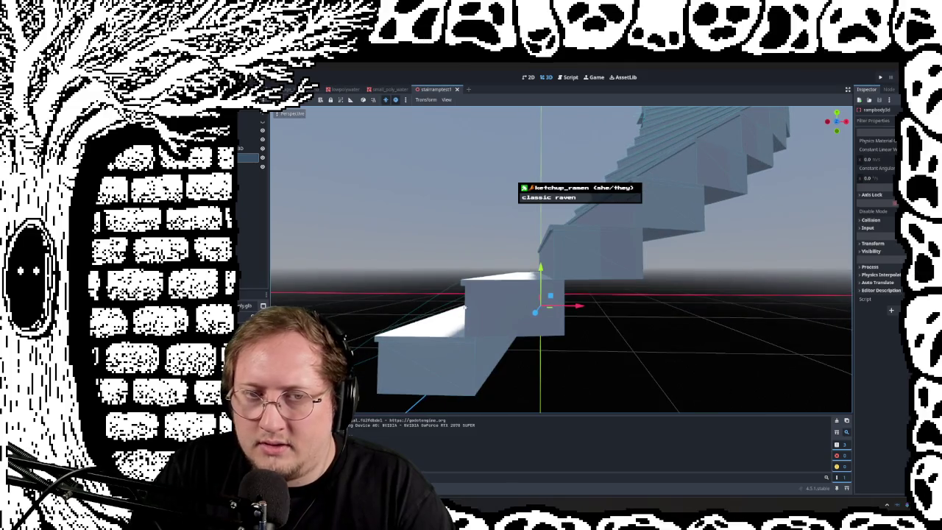
left_click(249, 148)
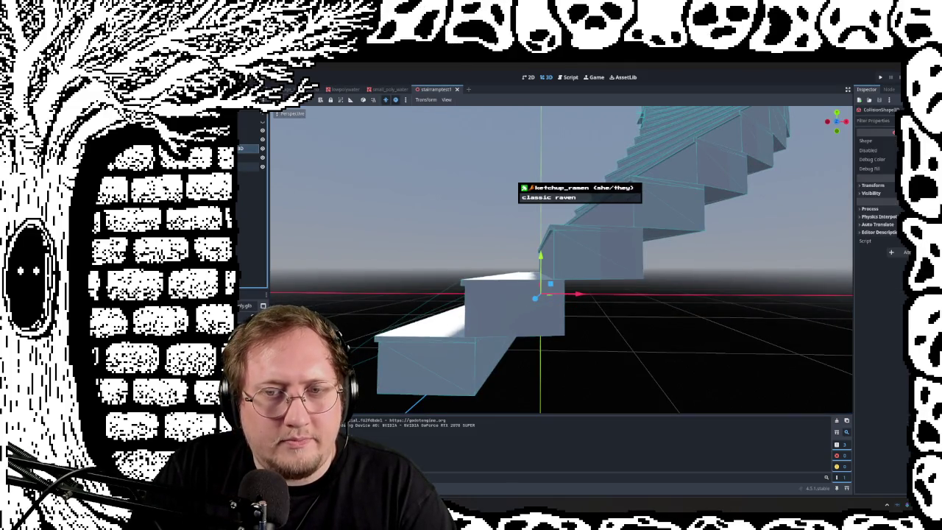
key("Down")
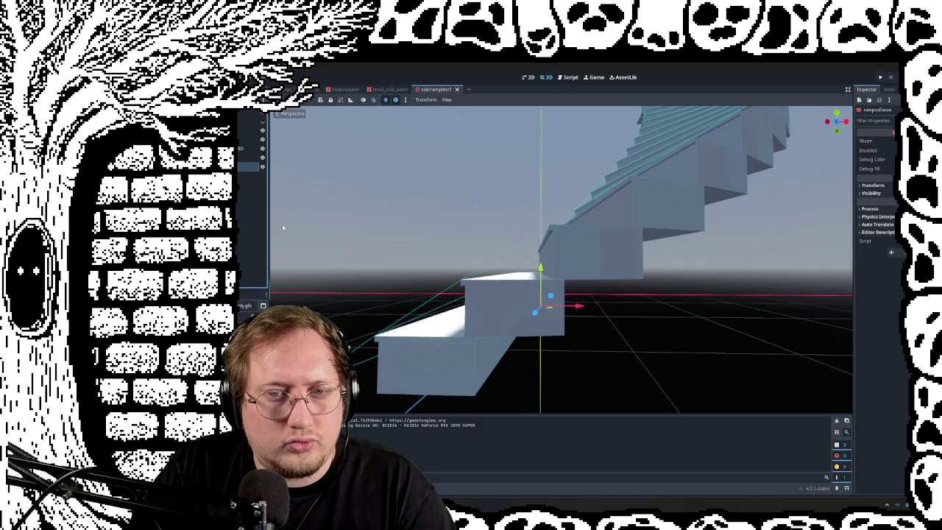
mouse_move(282, 227)
left_mouse_down()
mouse_move(331, 238)
mouse_move(317, 317)
left_mouse_up()
left_click(249, 157)
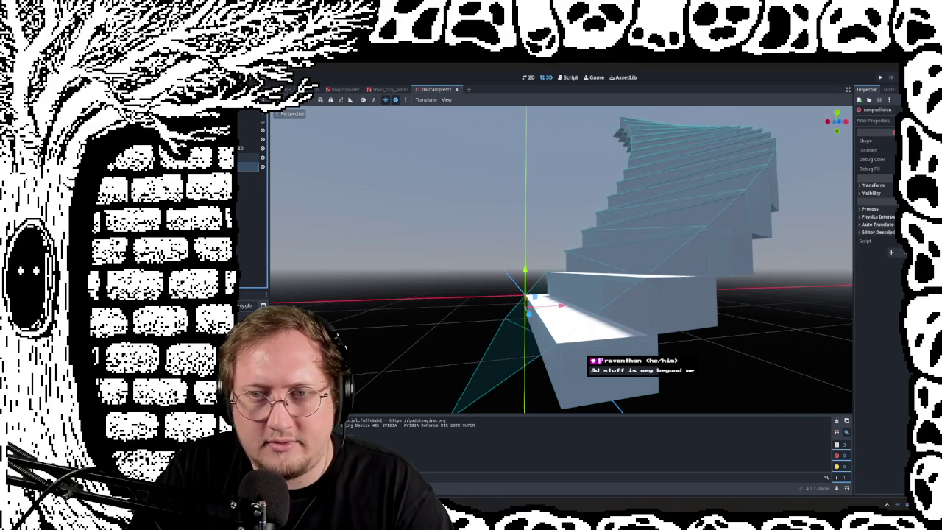
left_click_drag(500, 223, 299, 190)
left_click(249, 157)
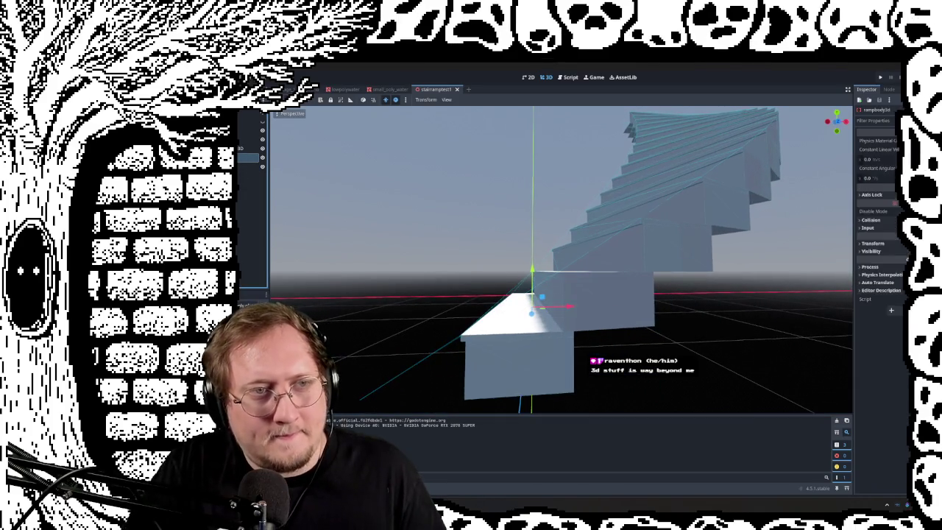
Step: Edit rampbody3d's Transform Position y, then return to the main stairs scene with Ctrl+Tab
left_click(873, 243)
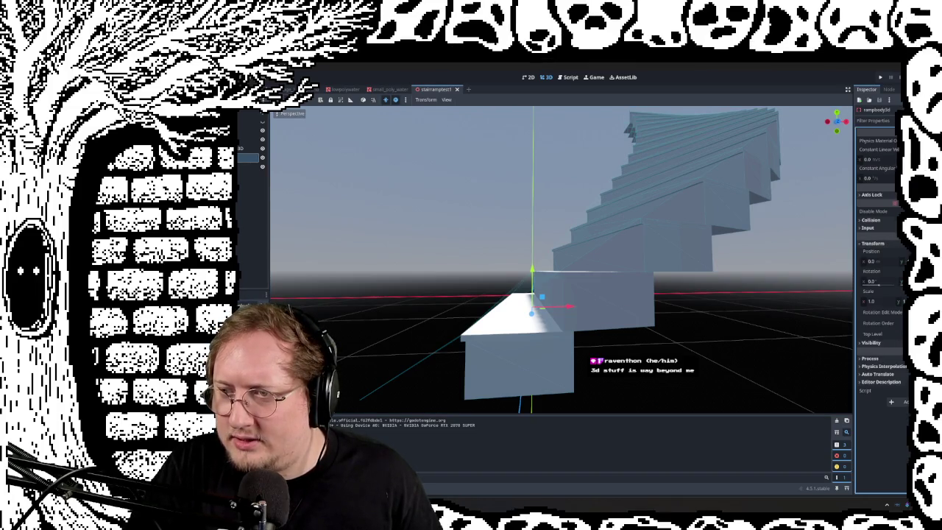
left_click(902, 261)
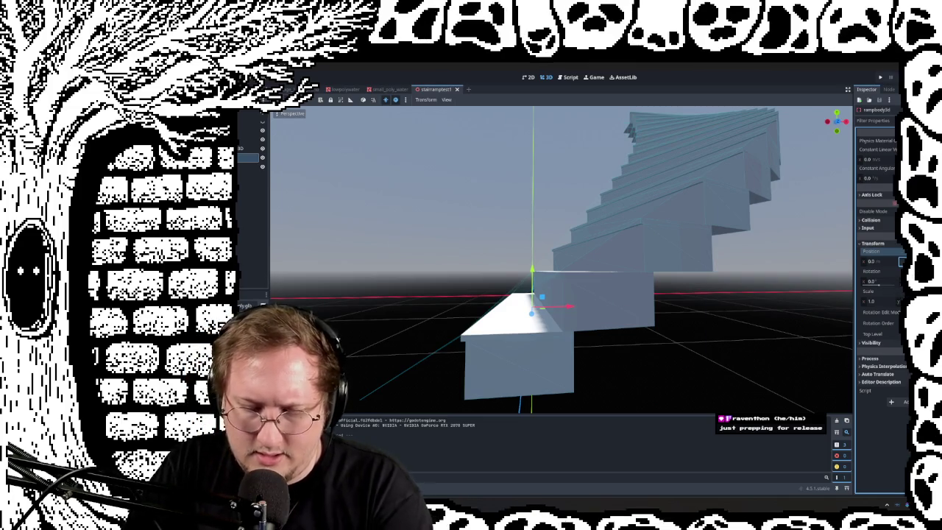
key("Return")
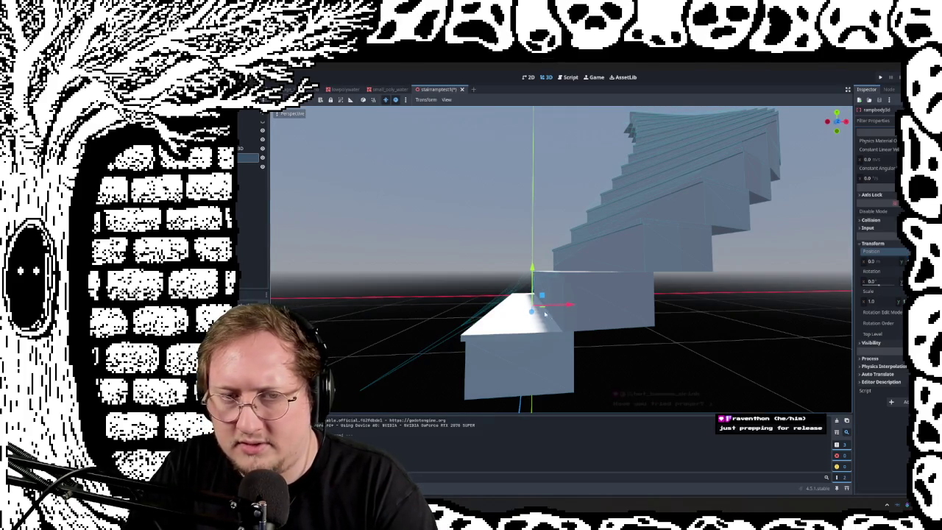
scroll(624, 266, "up", 5)
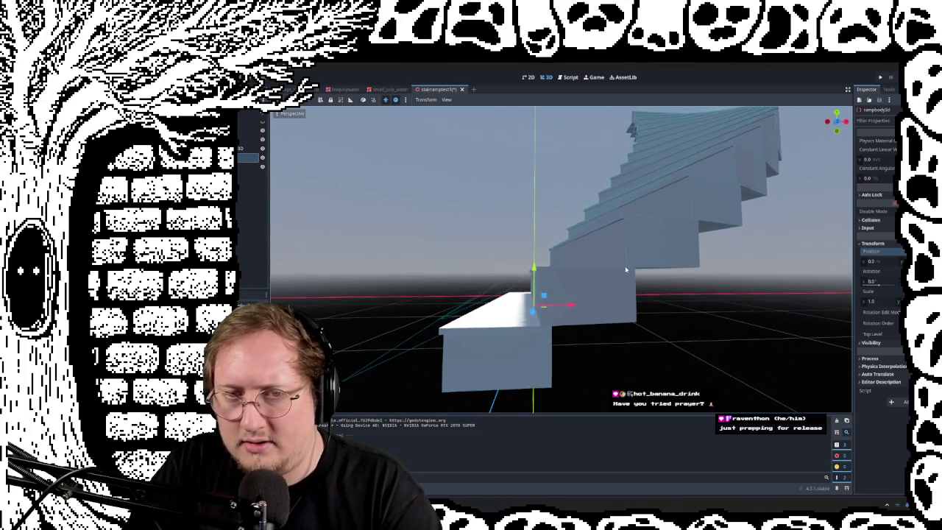
scroll(629, 274, "down", 5)
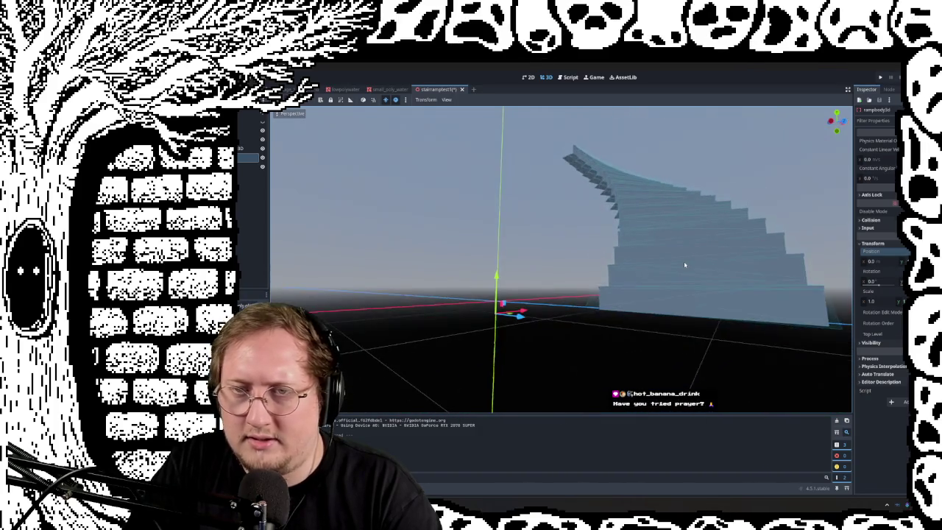
scroll(632, 268, "up", 5)
left_click_drag(632, 267, 610, 278)
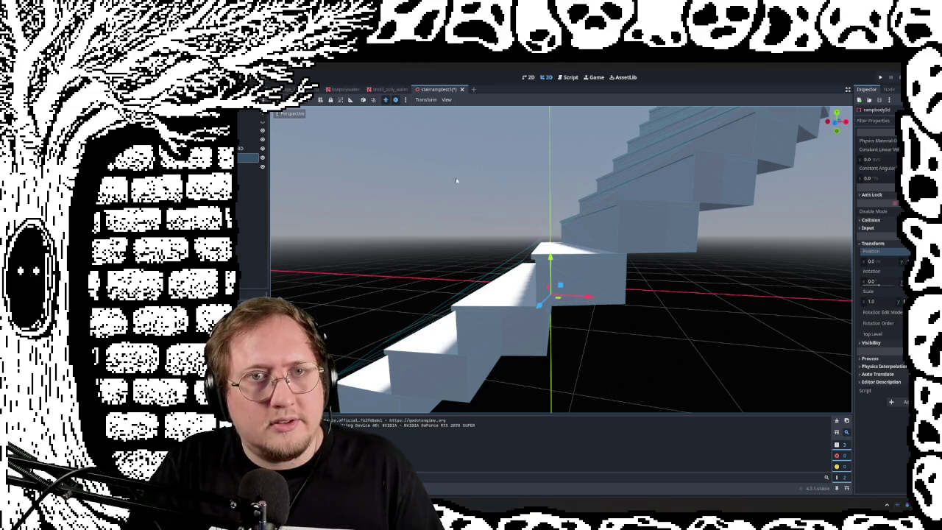
key("ctrl+Tab")
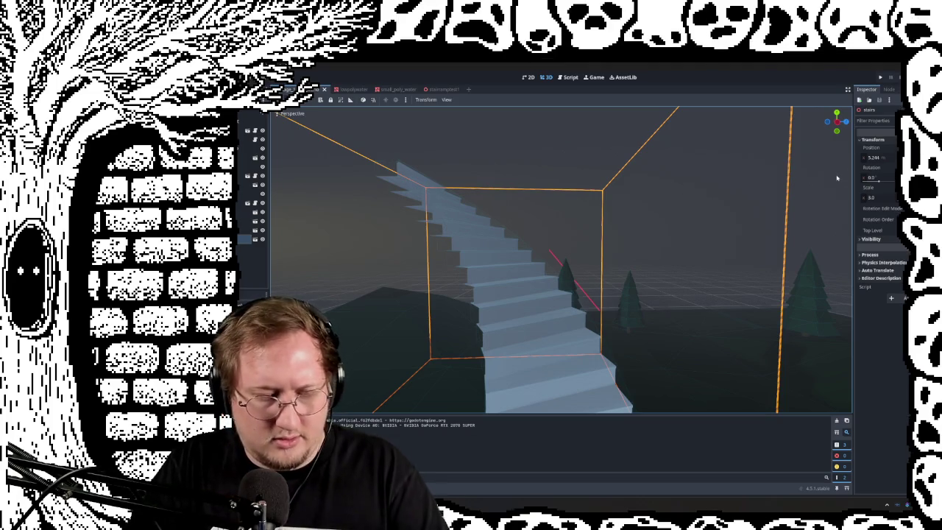
key("F5")
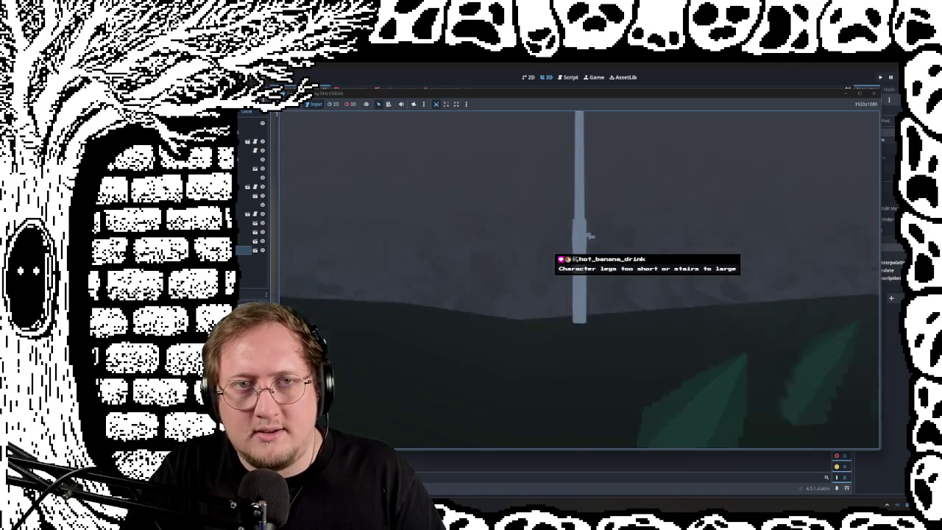
Step: Stop the game, unhide the white ramp mesh in stairramptest1, and dismiss the scale warning
key("F8")
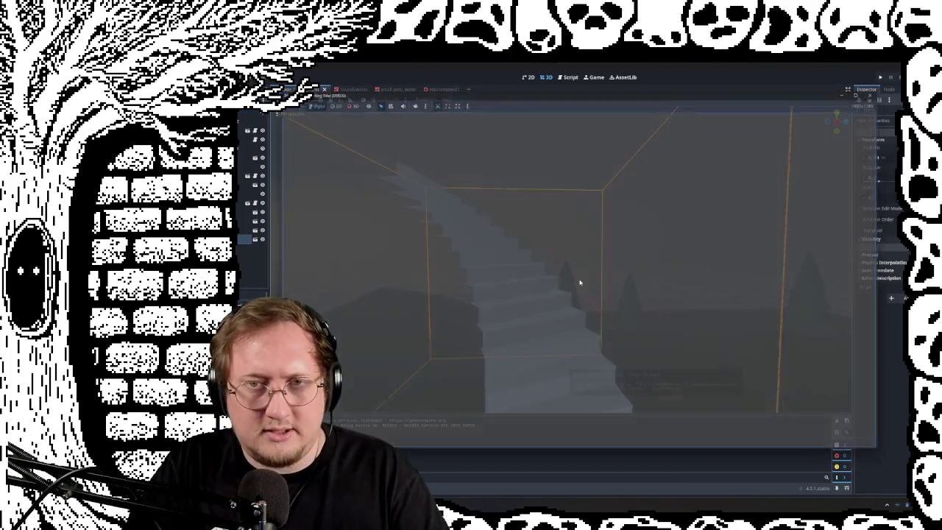
left_click(440, 89)
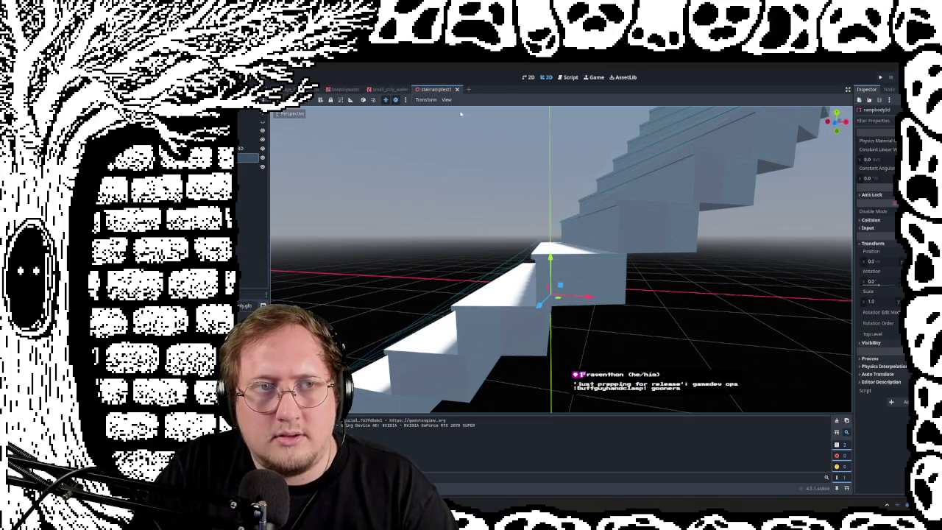
mouse_move(466, 284)
left_mouse_down()
mouse_move(705, 267)
mouse_move(642, 294)
mouse_move(716, 274)
left_mouse_up()
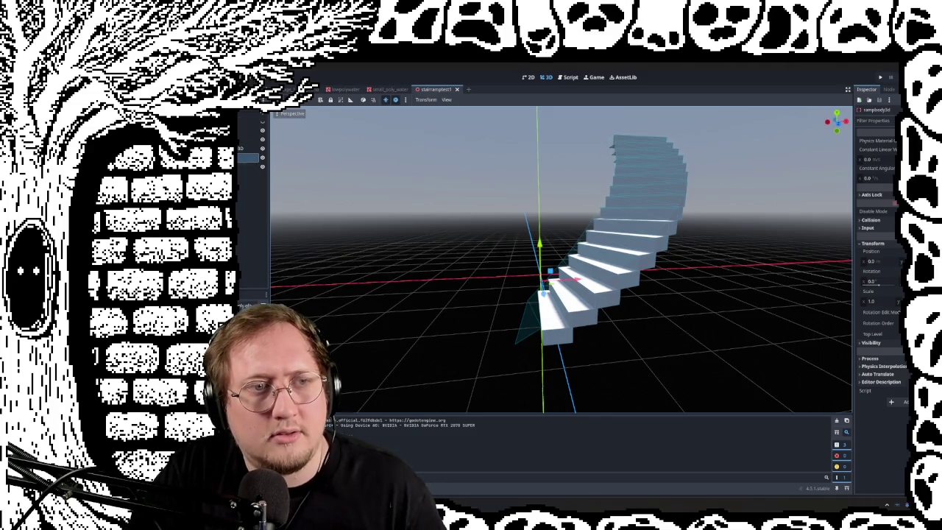
left_click(250, 167, "ctrl")
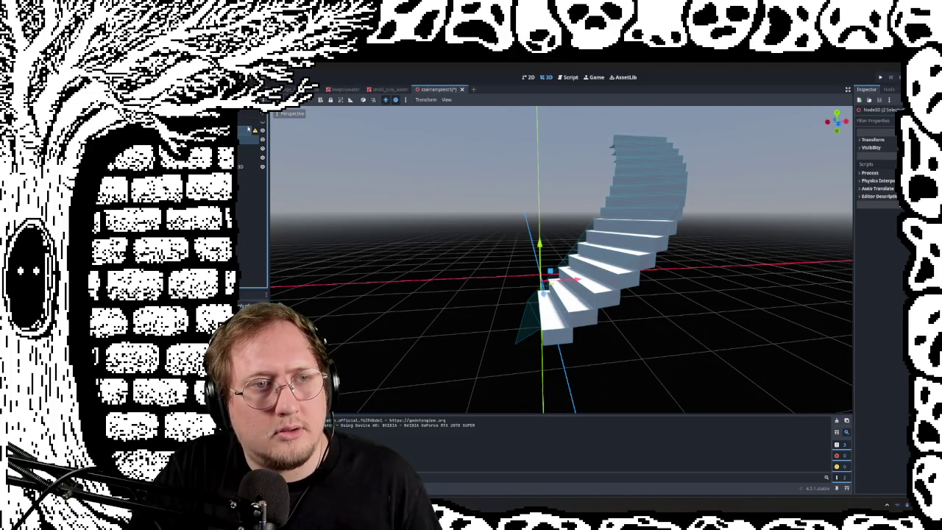
left_click(262, 131)
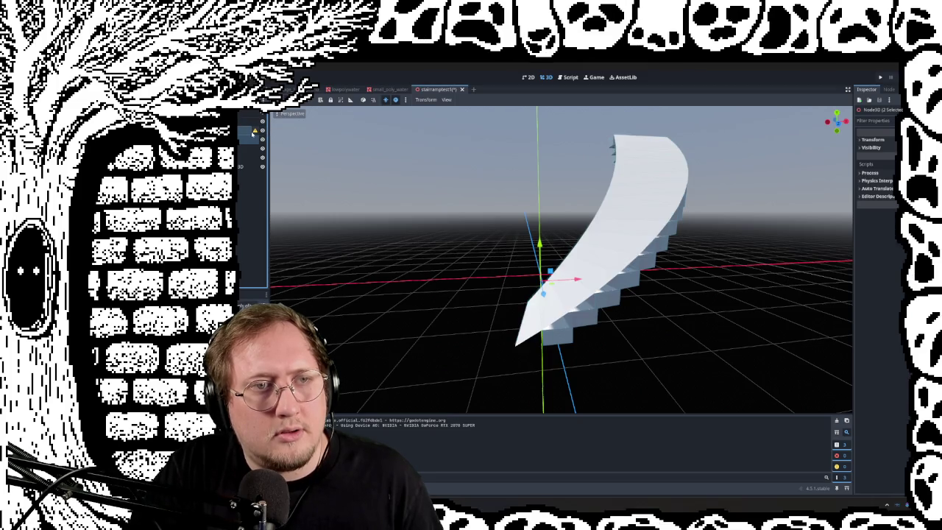
left_click(255, 131)
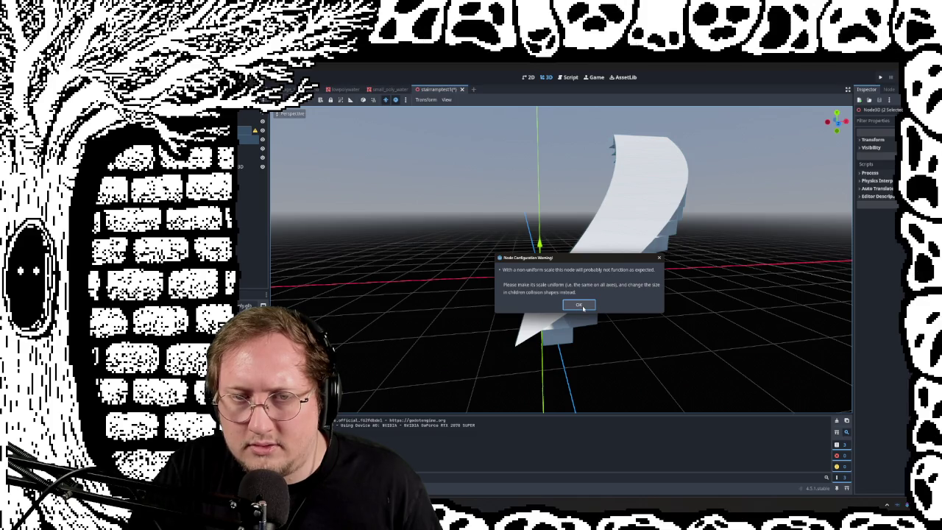
left_click(583, 307)
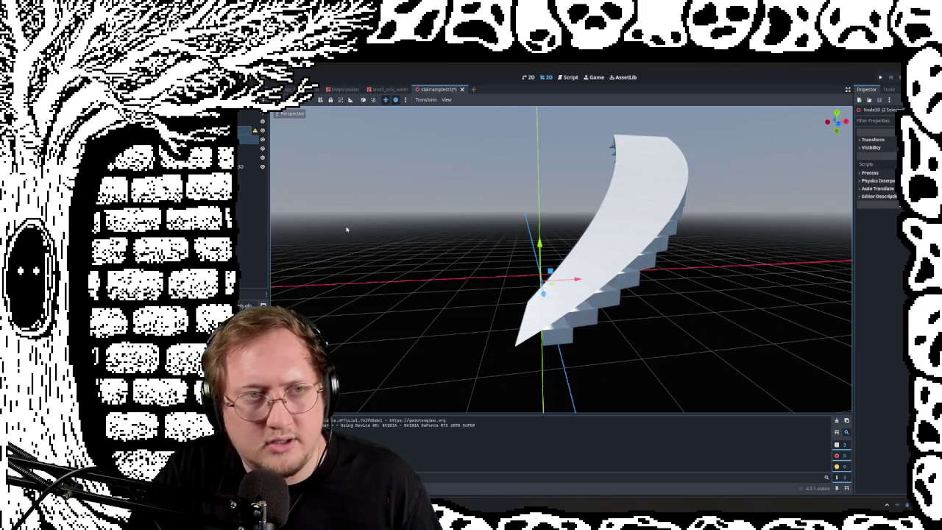
left_click(245, 130)
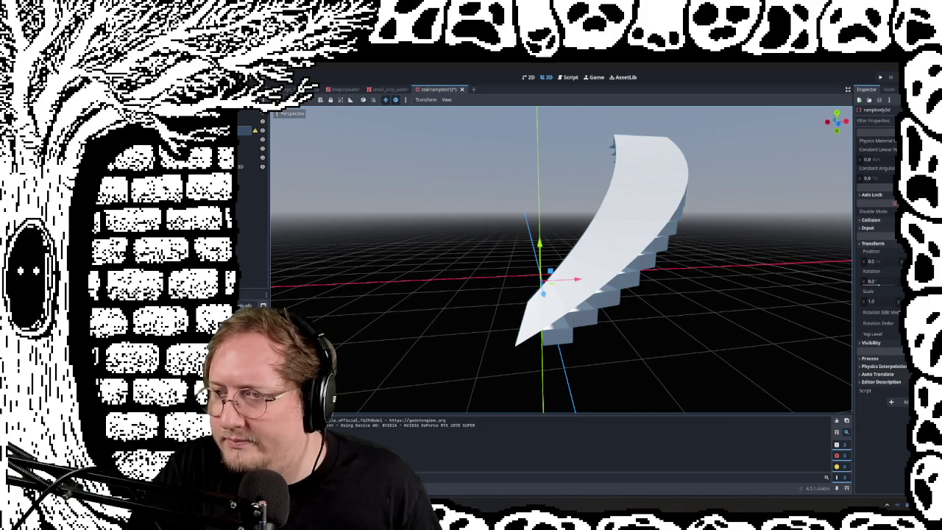
Step: Play-test the ramp scene with F6, walking the player around the pole and over the ramp, then stop with F8
key("F6")
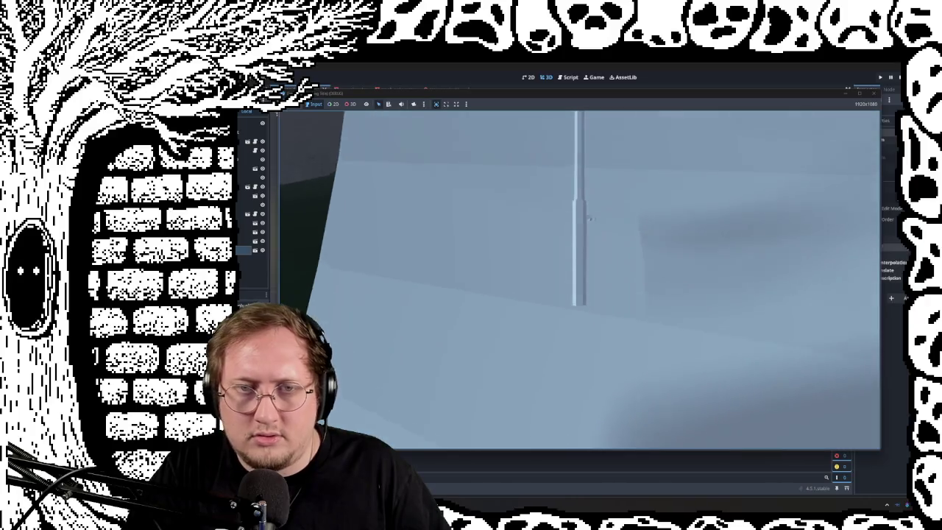
key("w")
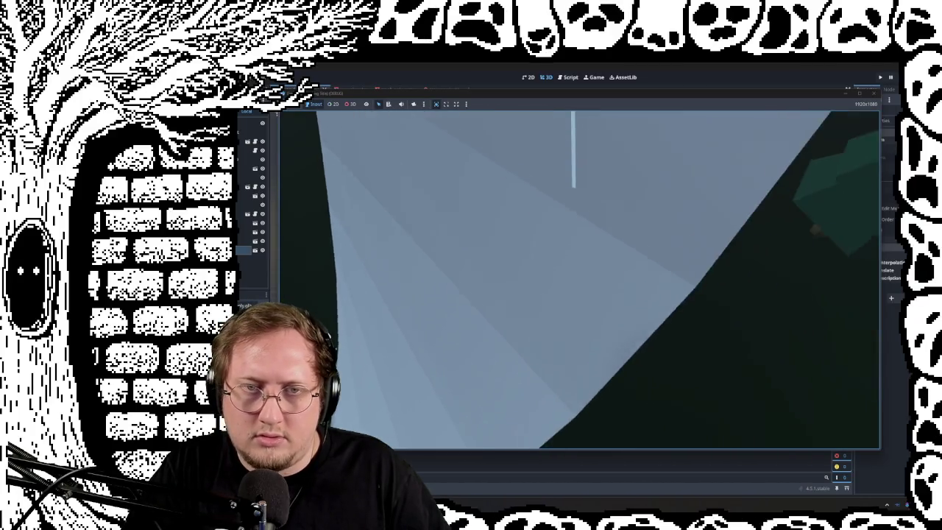
key("s")
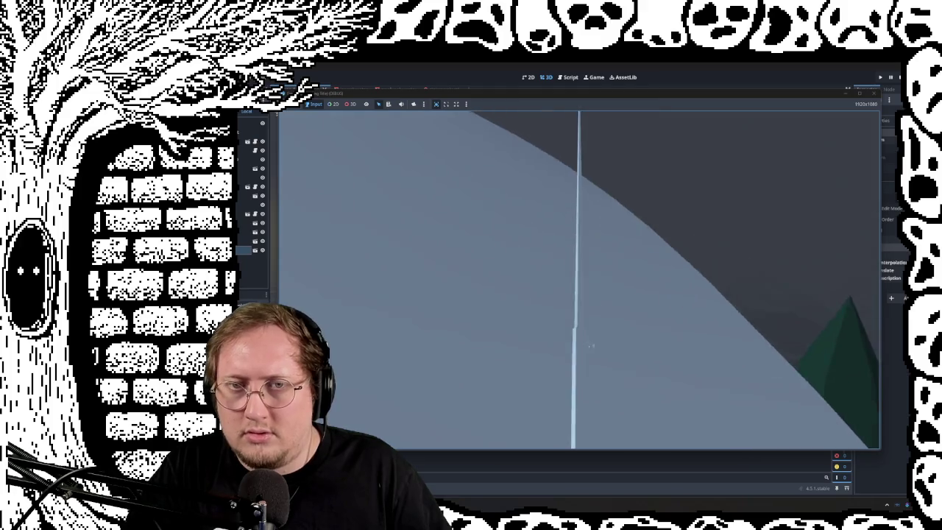
key("a")
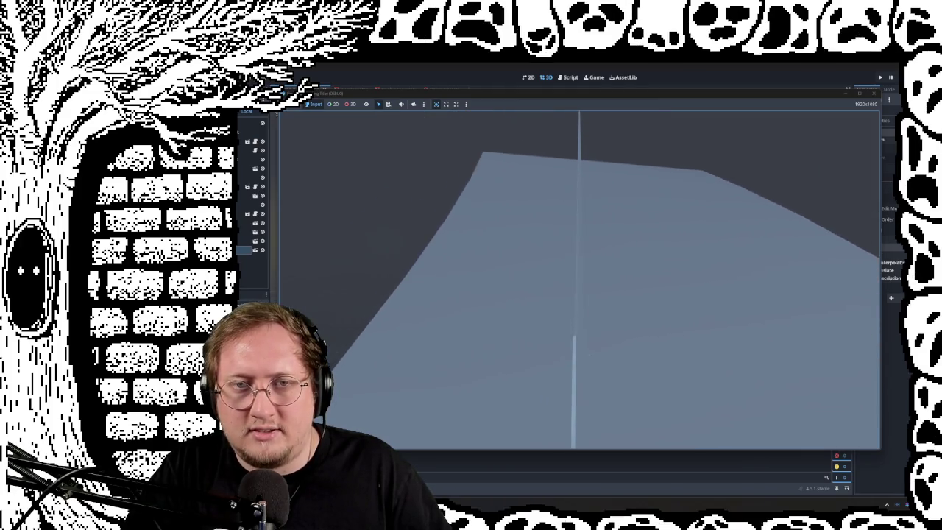
key("d")
key("w")
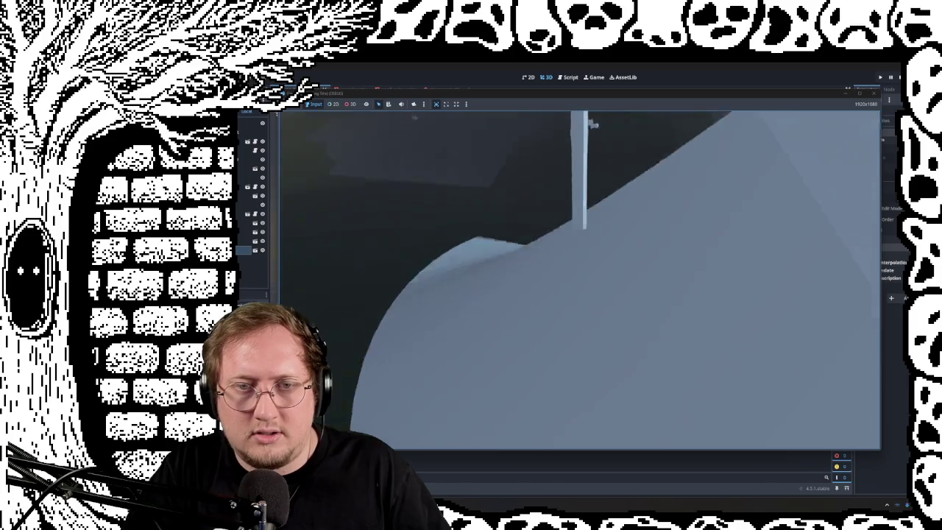
key("w")
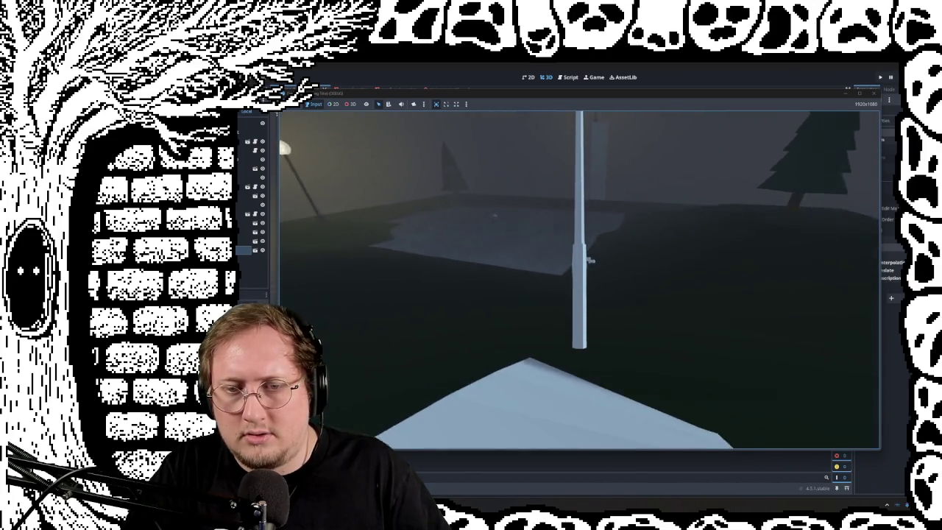
key("a")
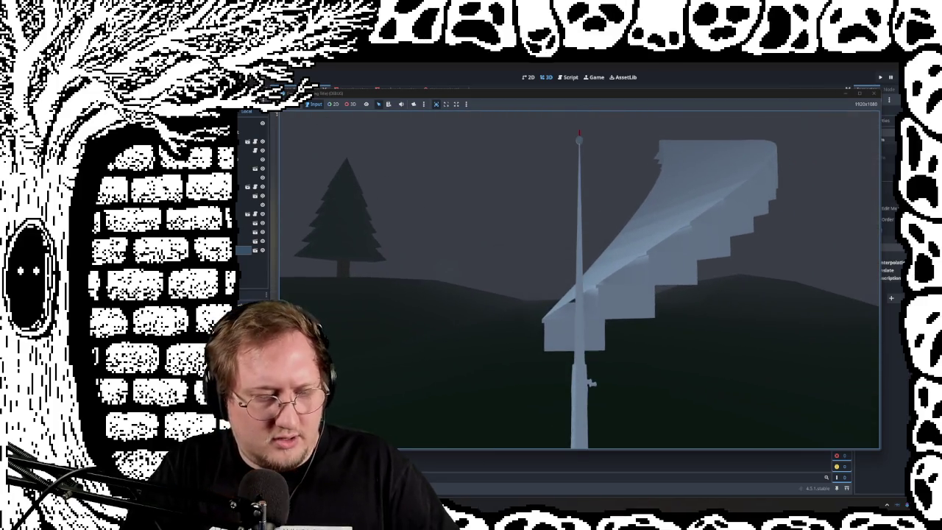
key("F8")
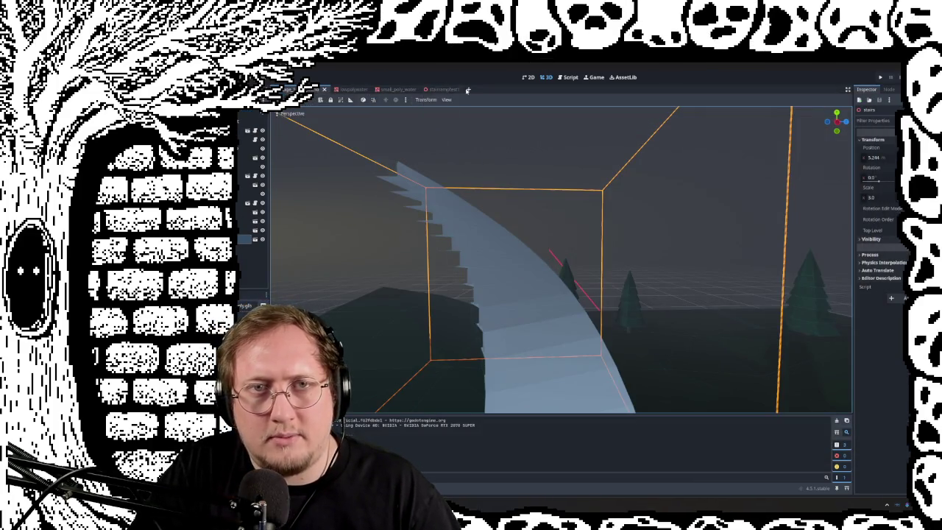
Step: Create two new empty scenes, giving the first a 3D root node
left_click(467, 90)
left_click(250, 133)
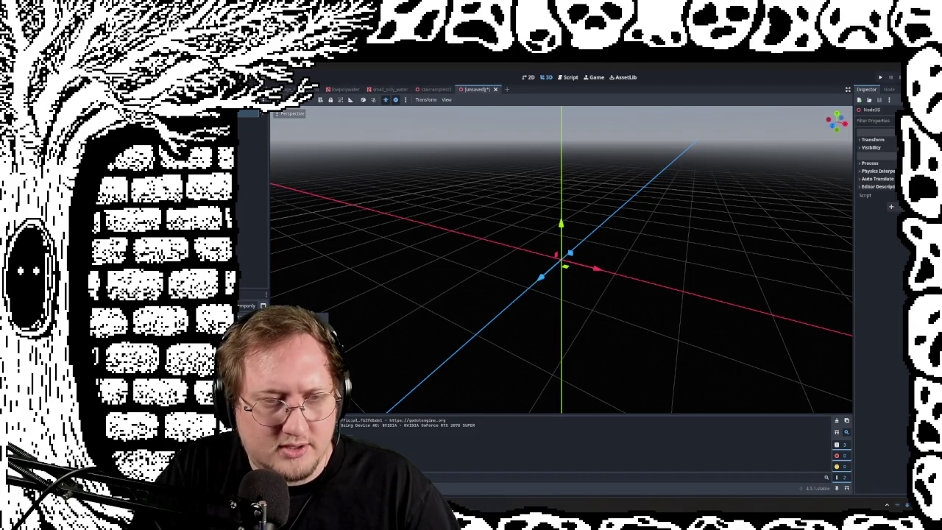
left_click(506, 89)
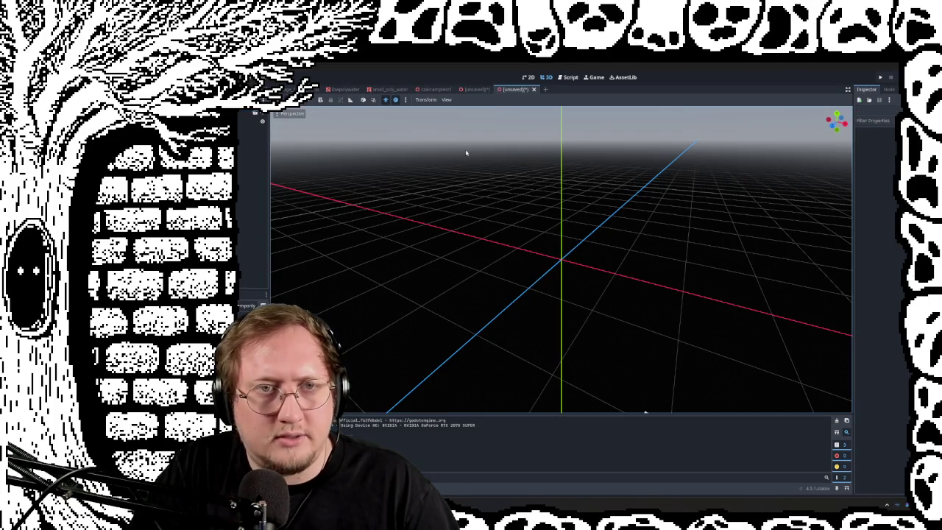
Step: Paste the copied stair ramp mesh into the new scene and discard the spare unsaved scene
left_click(247, 127)
right_click(248, 127)
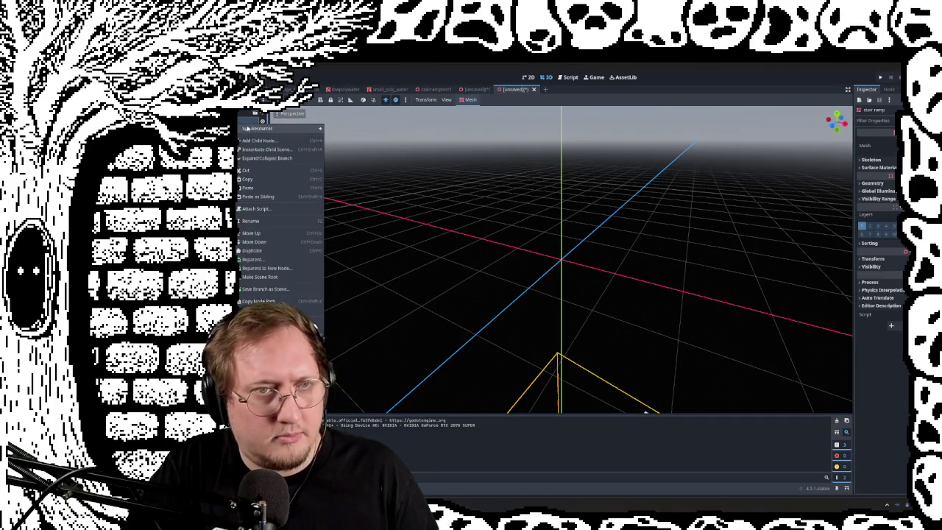
left_click(248, 189)
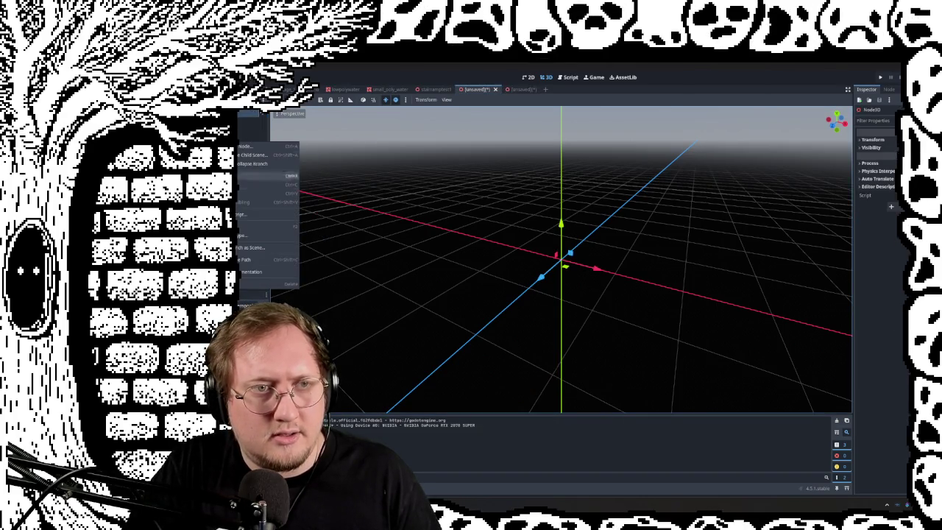
left_click(254, 194)
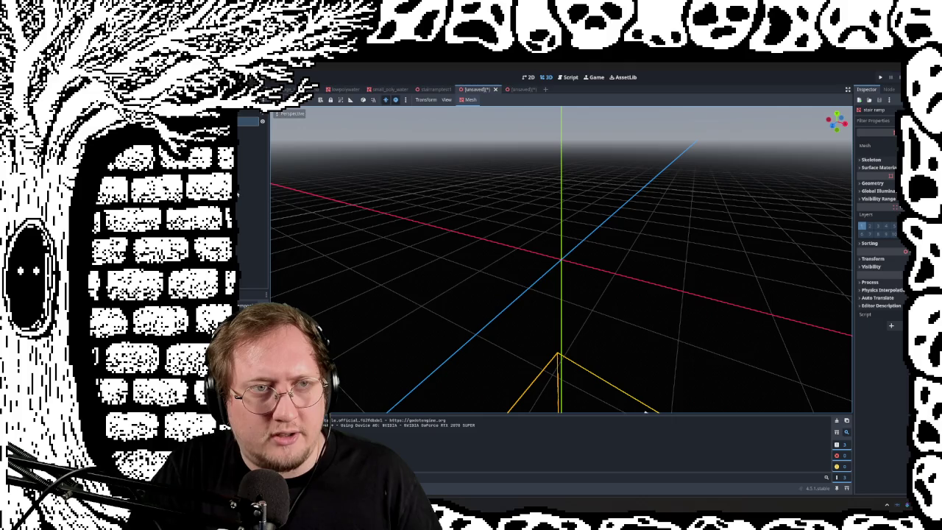
left_click(535, 89)
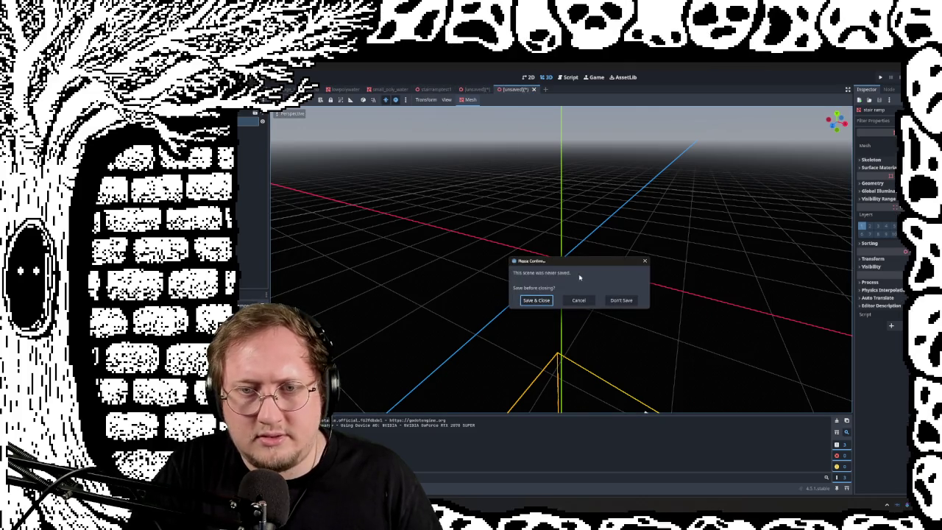
left_click(633, 301)
Step: Give the stair ramp mesh a trimesh static-body collision shape
mouse_move(361, 212)
left_mouse_down()
mouse_move(643, 258)
mouse_move(648, 296)
mouse_move(648, 283)
mouse_move(696, 309)
mouse_move(685, 360)
left_mouse_up()
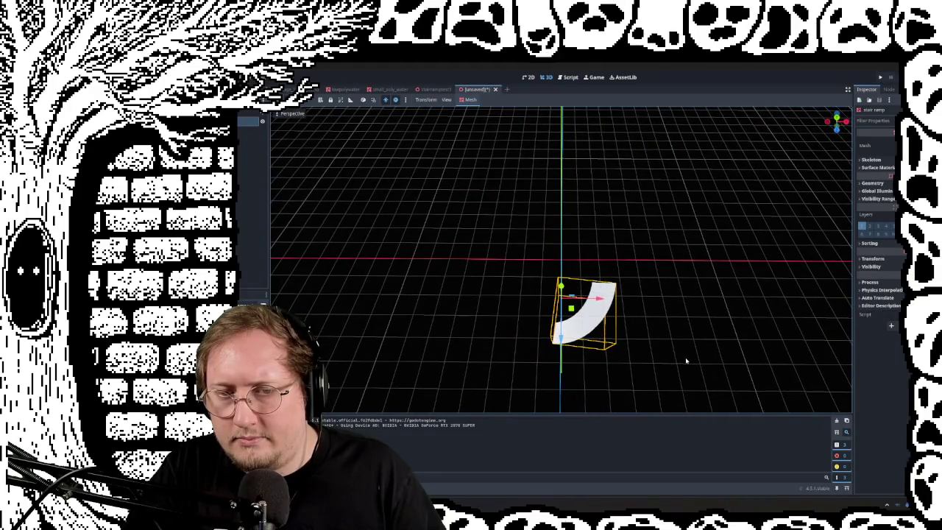
mouse_move(587, 270)
left_mouse_down()
mouse_move(767, 195)
mouse_move(715, 288)
mouse_move(750, 322)
mouse_move(716, 318)
left_mouse_up()
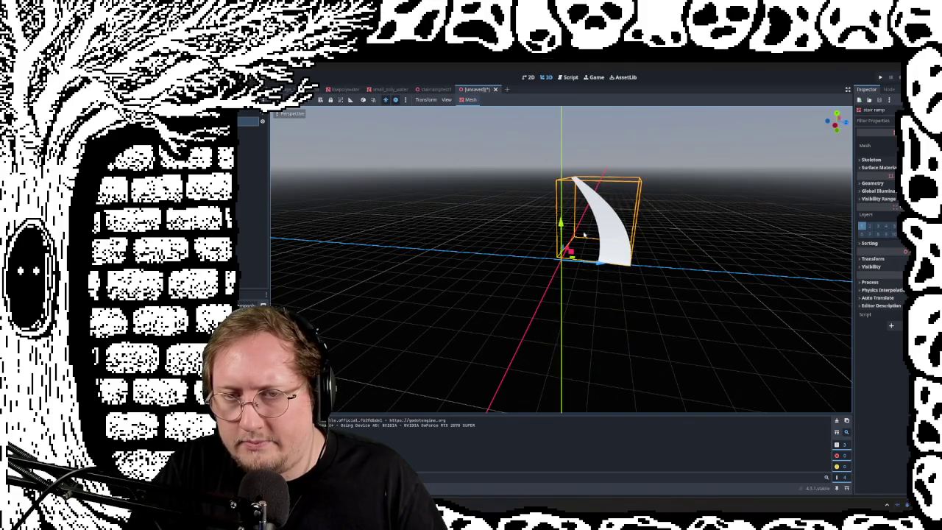
mouse_move(584, 234)
left_mouse_down()
mouse_move(638, 286)
mouse_move(618, 301)
mouse_move(557, 205)
left_mouse_up()
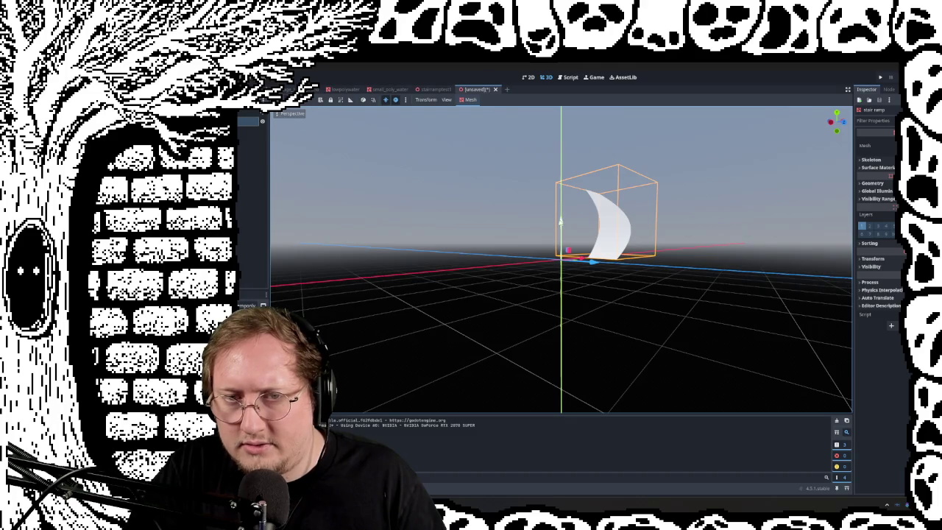
mouse_move(573, 242)
left_mouse_down()
mouse_move(674, 326)
mouse_move(634, 342)
left_mouse_up()
left_click(470, 100)
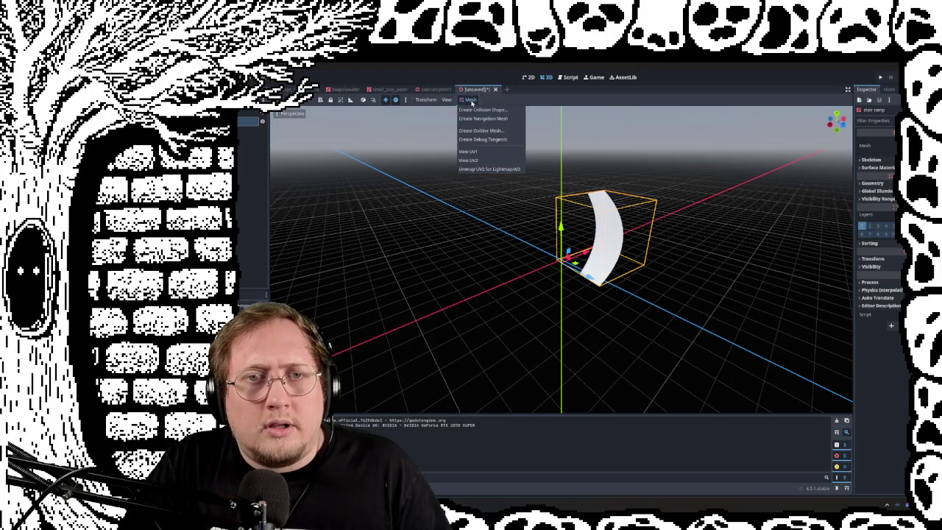
left_click(482, 110)
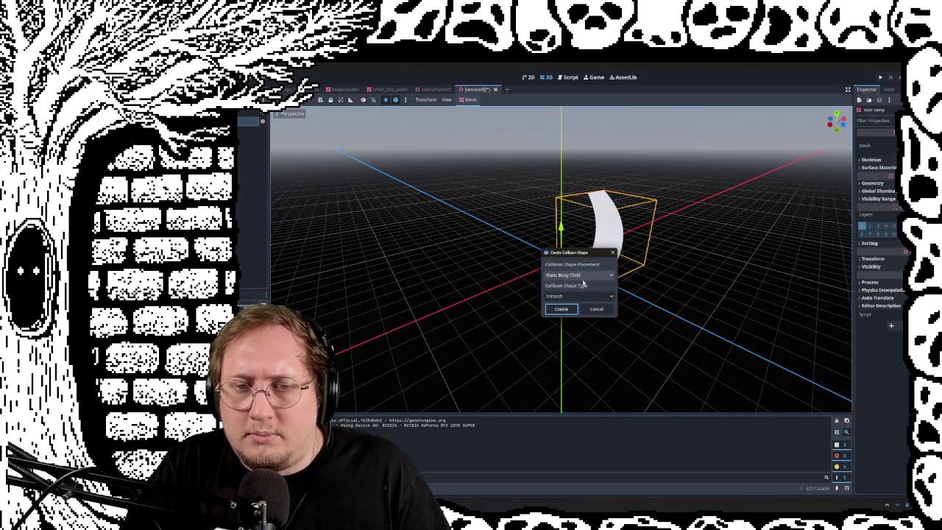
left_click(561, 309)
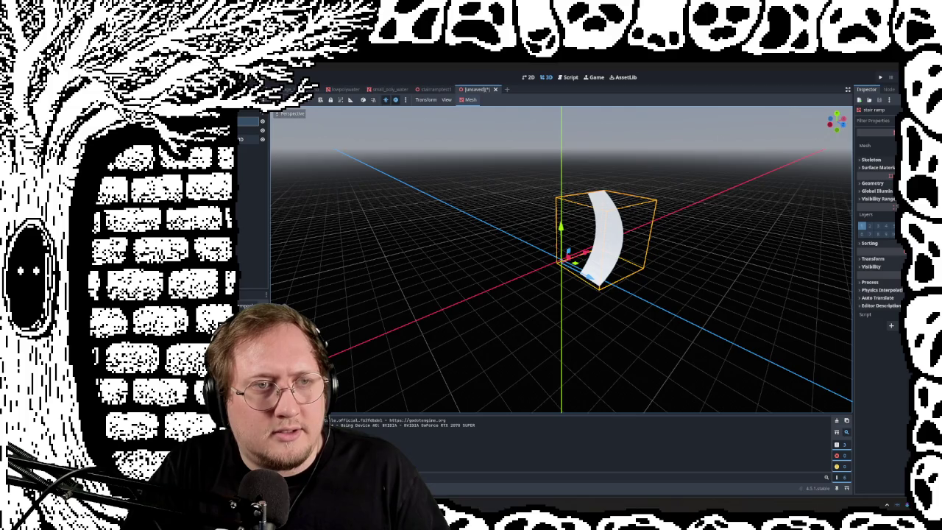
scroll(704, 268, "up", 5)
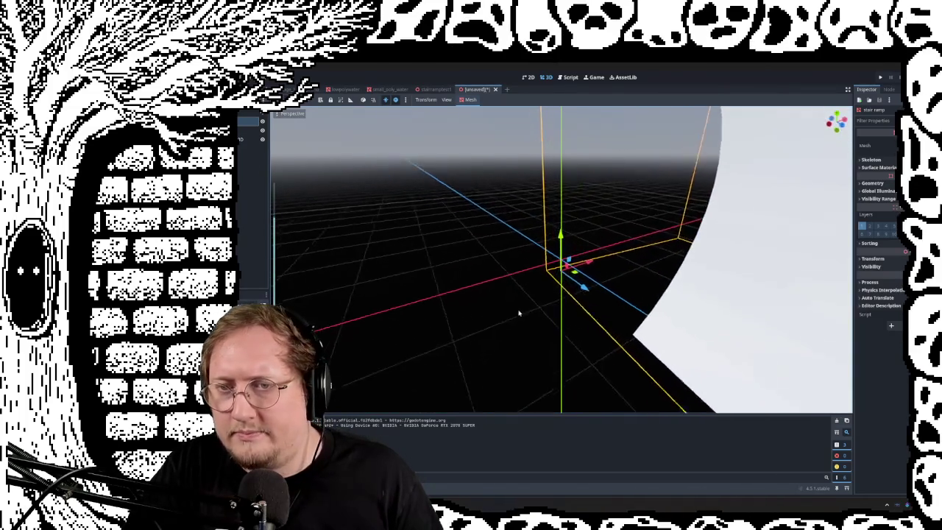
scroll(625, 280, "down", 3)
left_click_drag(546, 294, 509, 298)
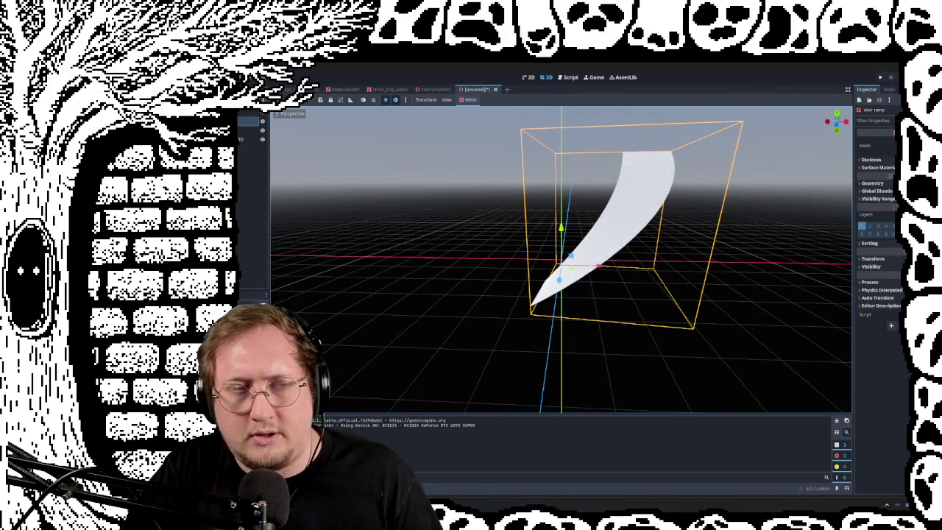
Step: Save the ramp-only scene as justramptest.tscn
left_click(245, 168)
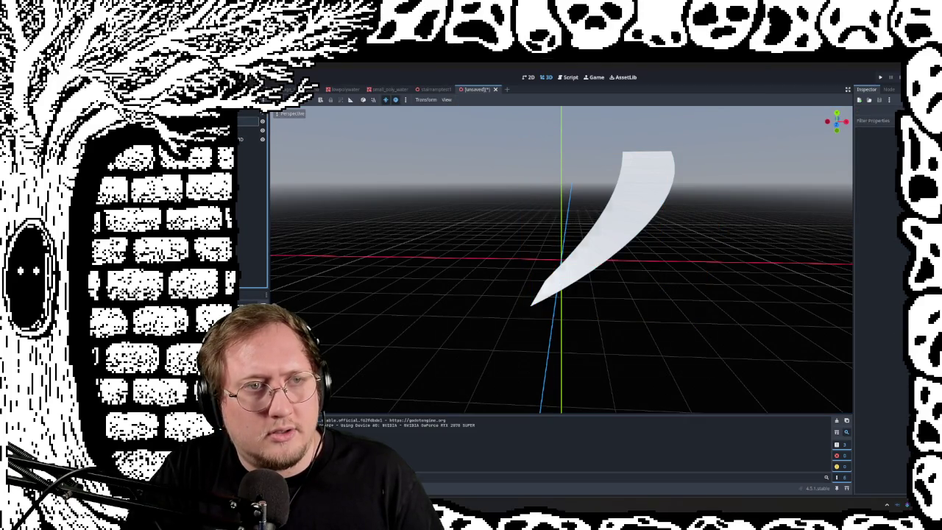
key("ctrl+s")
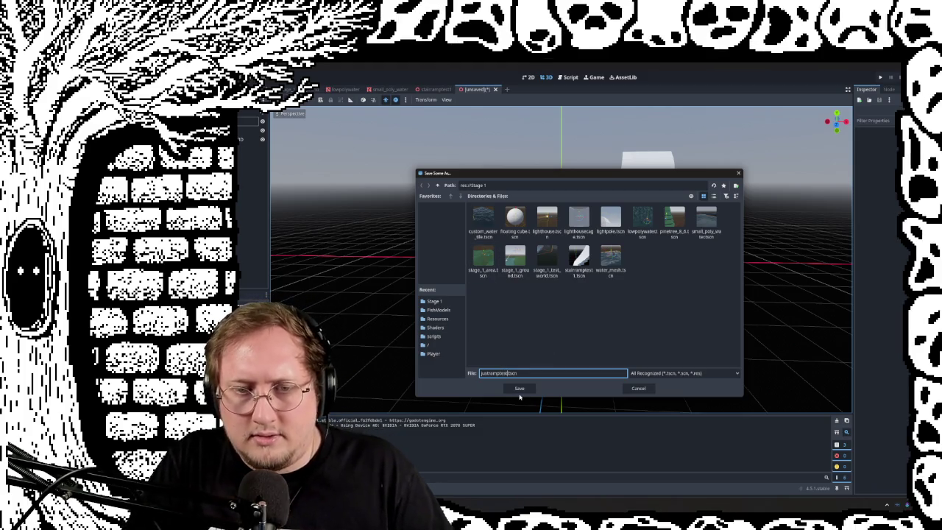
left_click(519, 388)
Step: In the stairs scene, set the stairs' Transform scale to 1
left_click(289, 89)
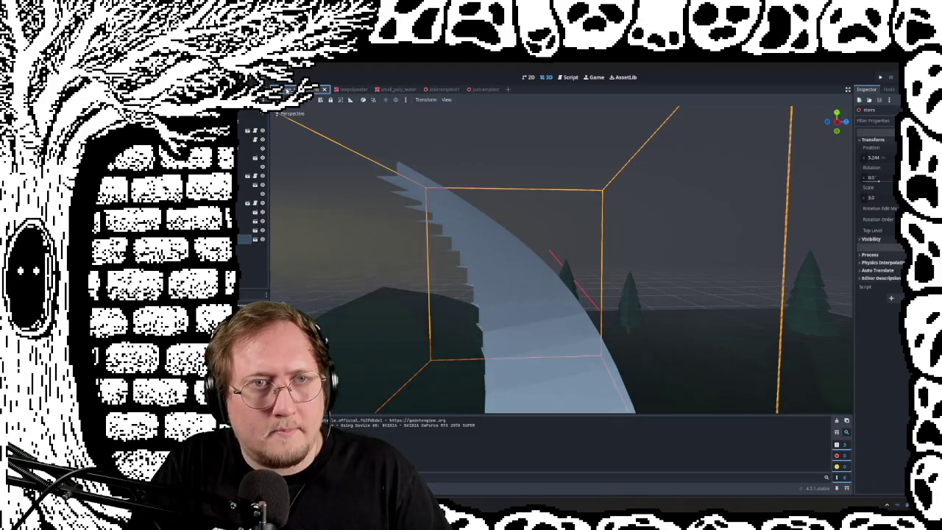
scroll(521, 326, "down", 5)
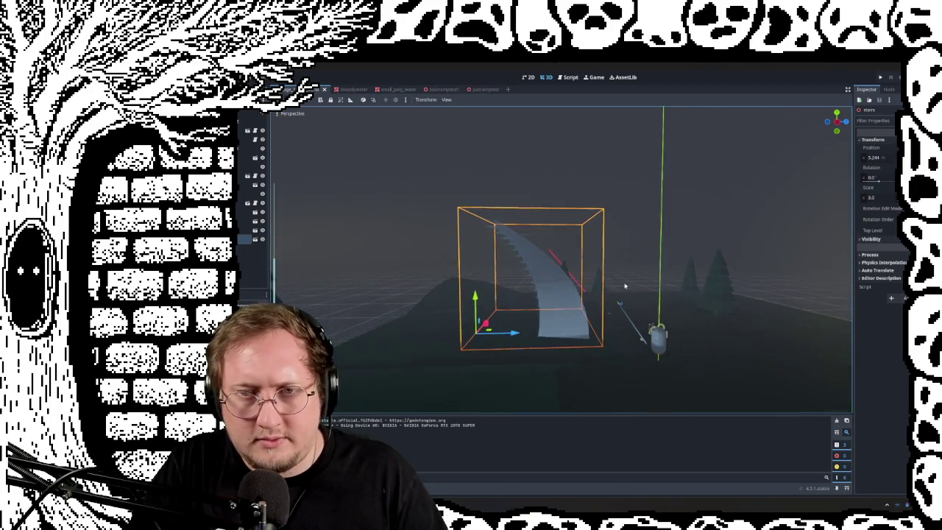
mouse_move(622, 288)
left_mouse_down()
mouse_move(663, 322)
mouse_move(468, 340)
left_mouse_up()
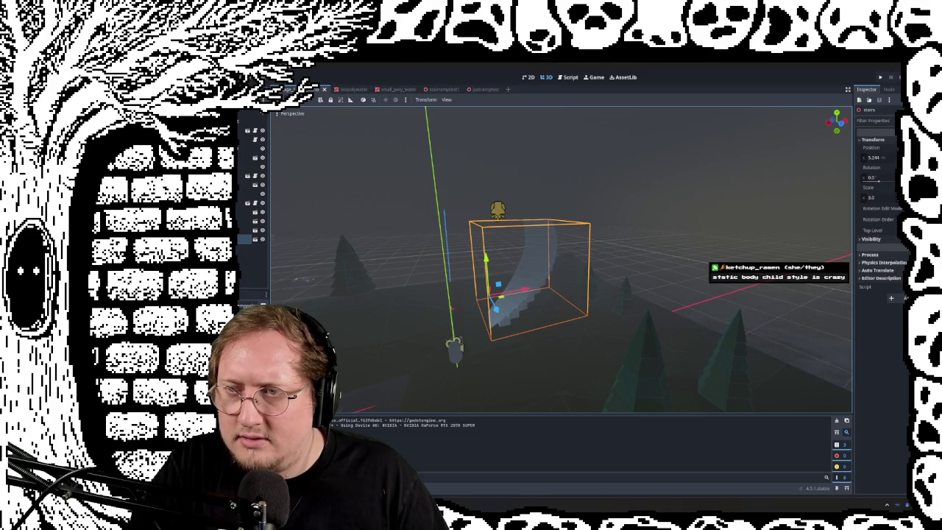
type("1")
key("Return")
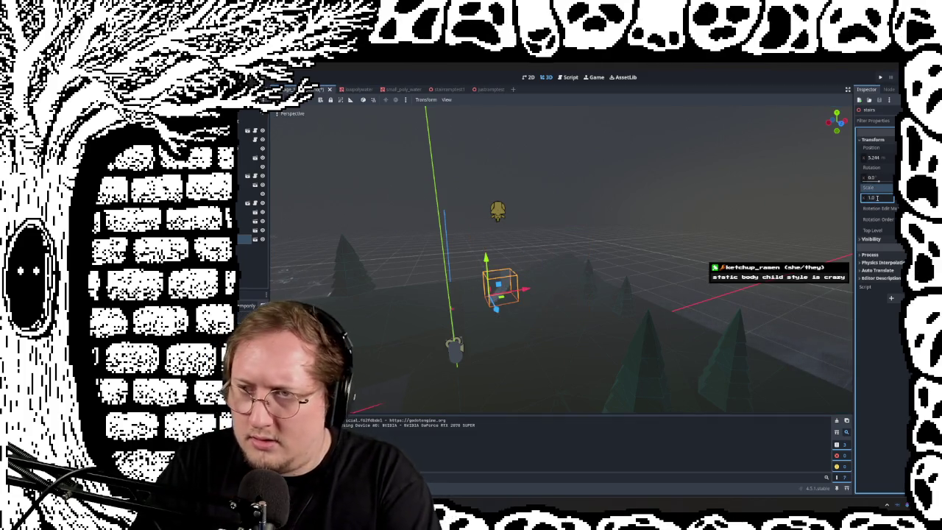
Step: Lower the stairs slightly along Y and bring up the Quick Open Scene picker
mouse_move(627, 231)
left_mouse_down()
mouse_move(532, 321)
mouse_move(566, 322)
mouse_move(595, 298)
left_mouse_up()
key("f")
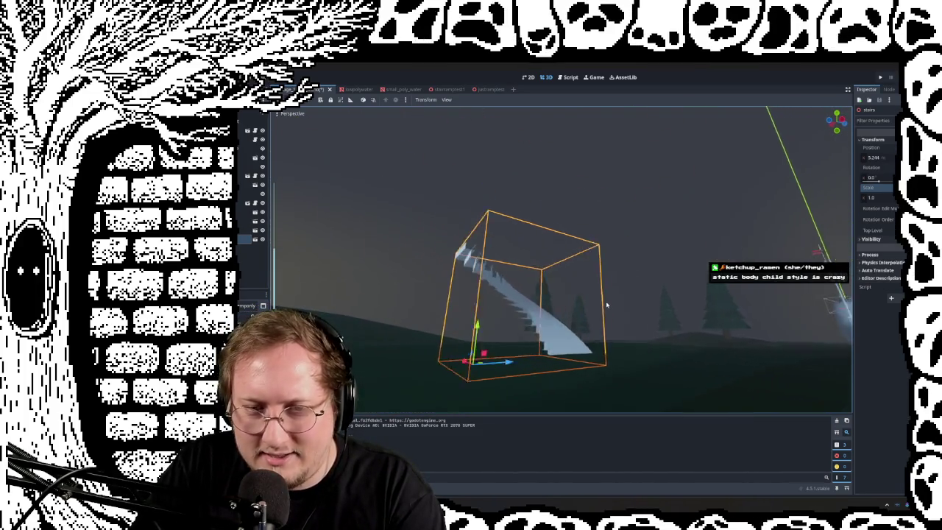
left_click_drag(557, 326, 682, 327)
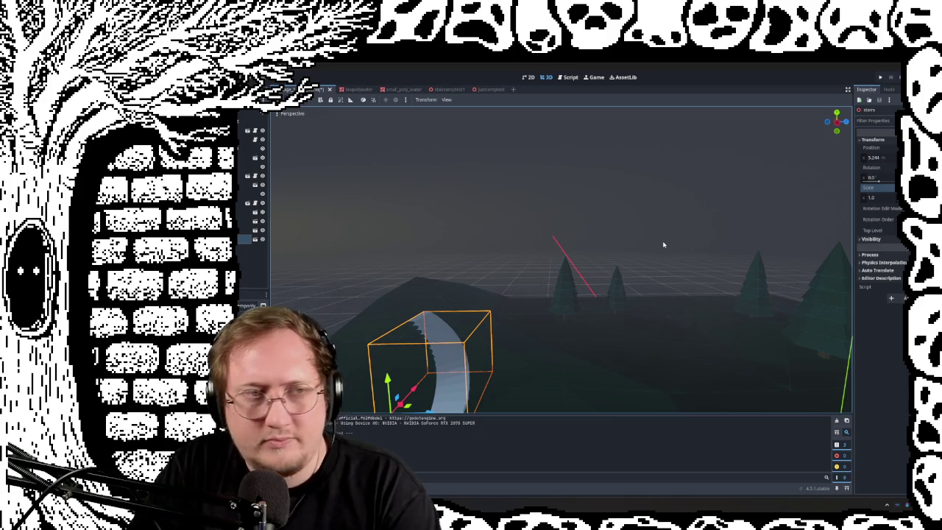
key("ctrl+shift+o")
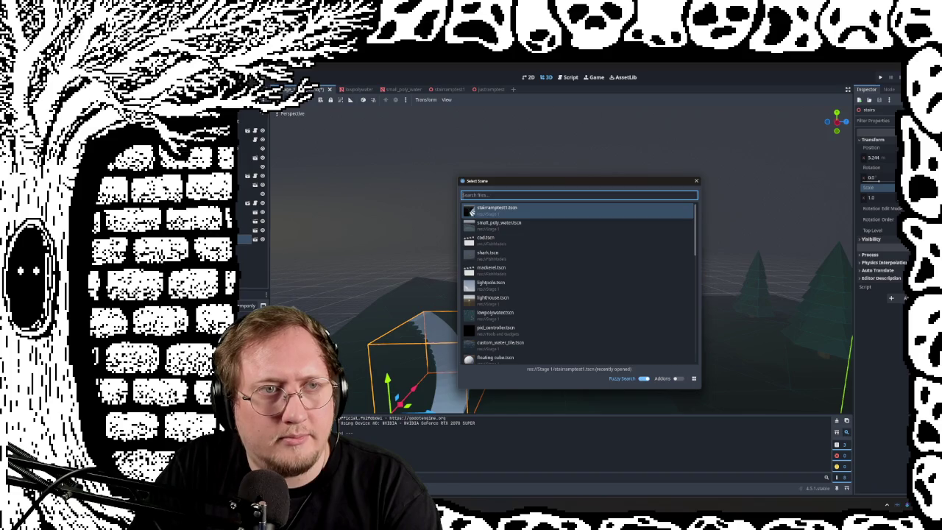
scroll(564, 271, "down", 3)
scroll(563, 271, "up", 3)
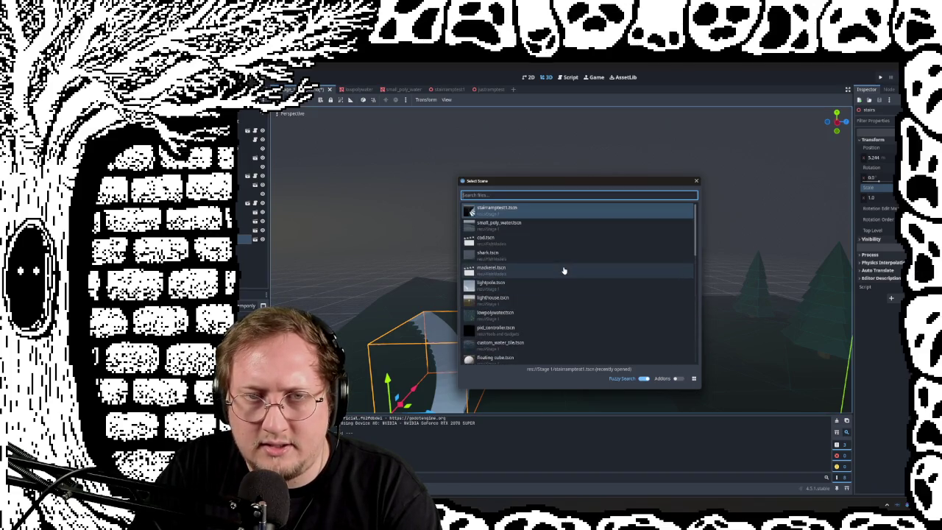
scroll(577, 265, "down", 8)
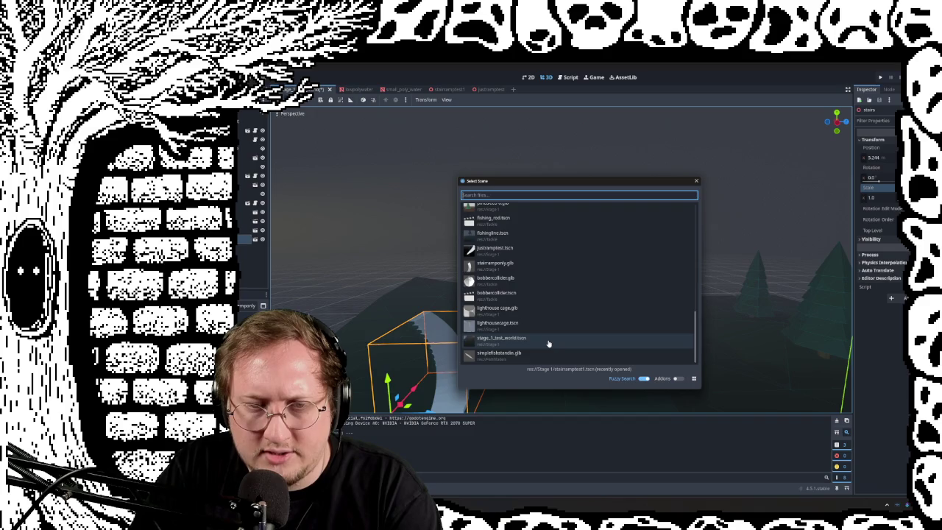
scroll(551, 324, "up", 5)
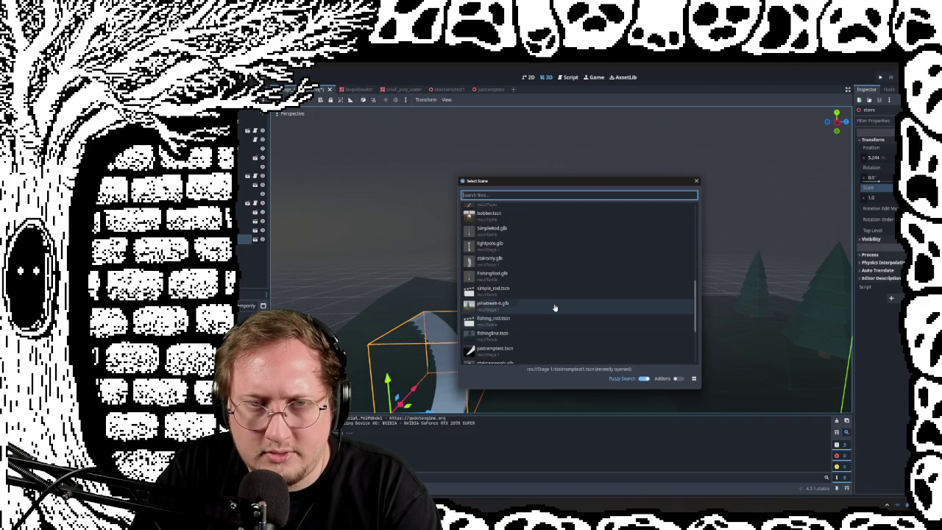
scroll(538, 269, "up", 7)
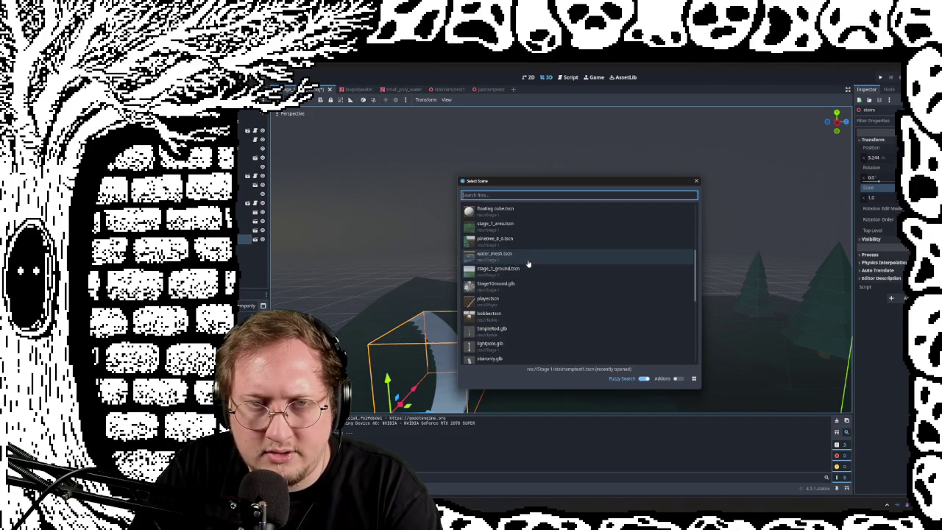
scroll(541, 269, "up", 5)
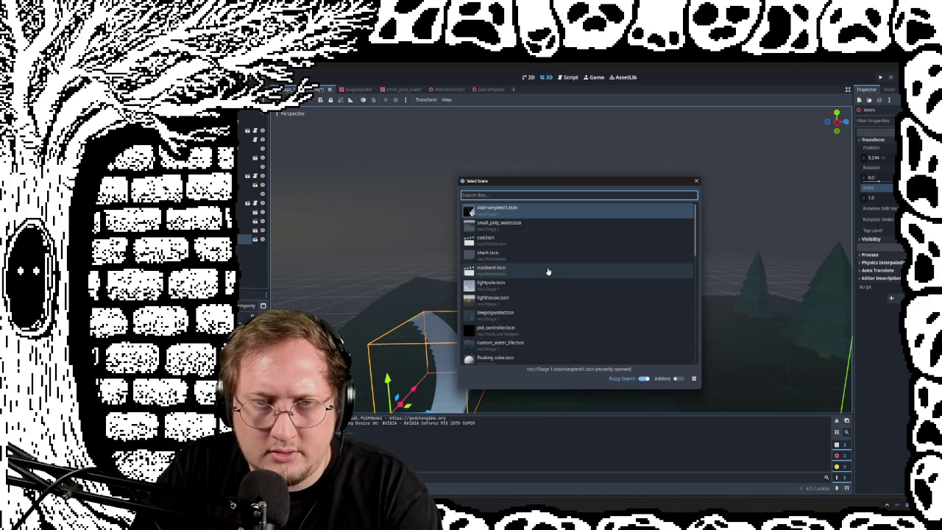
scroll(547, 272, "down", 15)
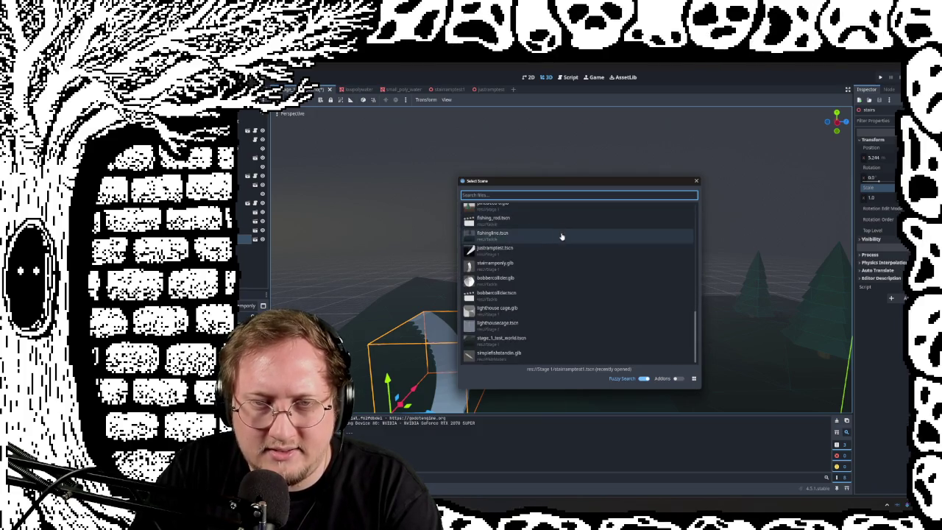
Step: Open justramptest.tscn, slide the justramp node sideways beside the stairs, and run the game with F5
double_click(521, 249)
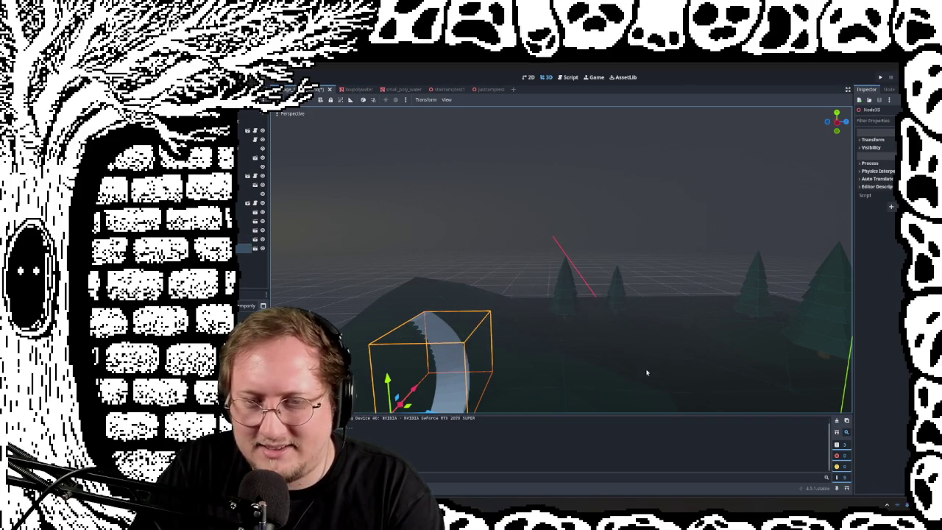
mouse_move(566, 276)
left_mouse_down()
mouse_move(631, 331)
mouse_move(540, 314)
mouse_move(636, 332)
left_mouse_up()
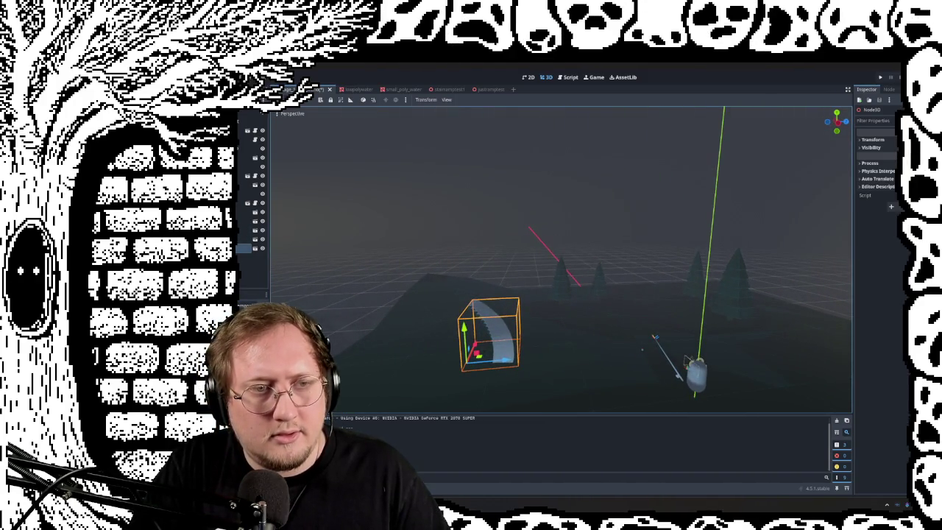
left_click(254, 269)
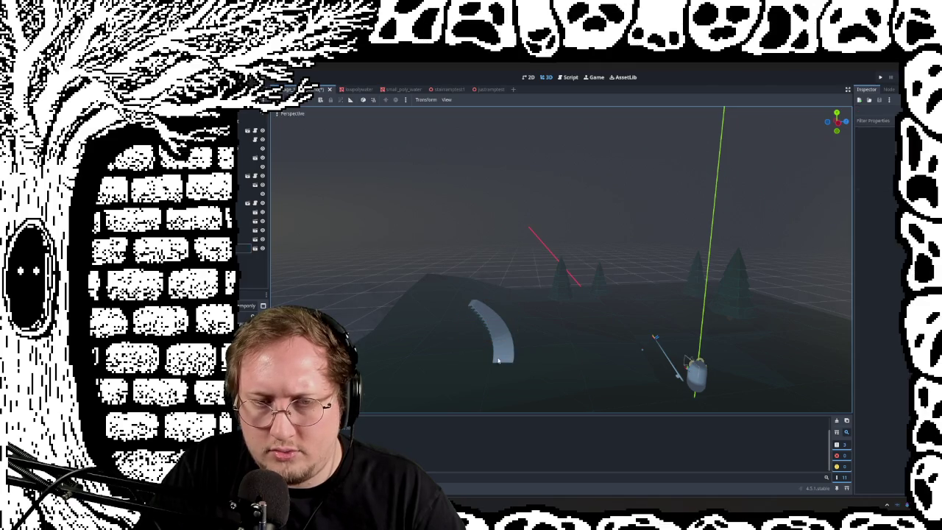
key("Down")
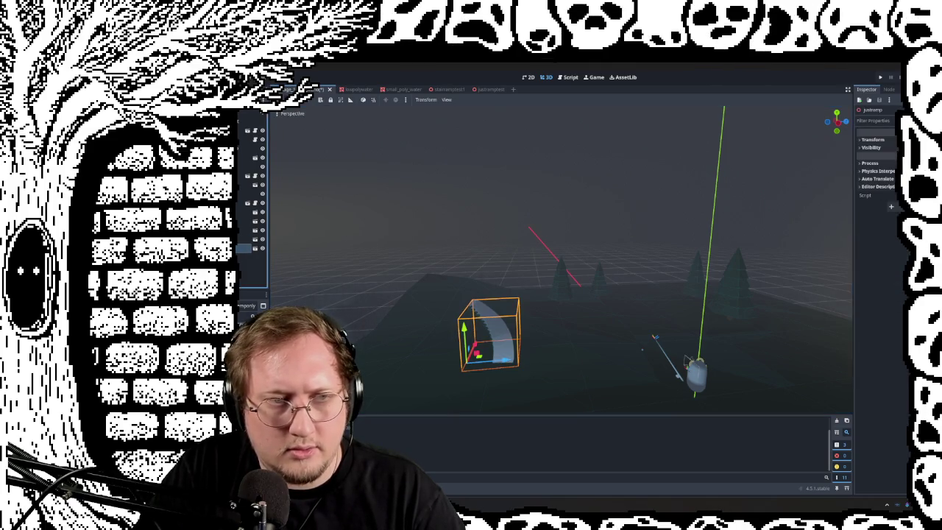
mouse_move(536, 361)
left_mouse_down()
mouse_move(582, 365)
mouse_move(658, 326)
mouse_move(658, 311)
mouse_move(572, 353)
mouse_move(548, 332)
left_mouse_up()
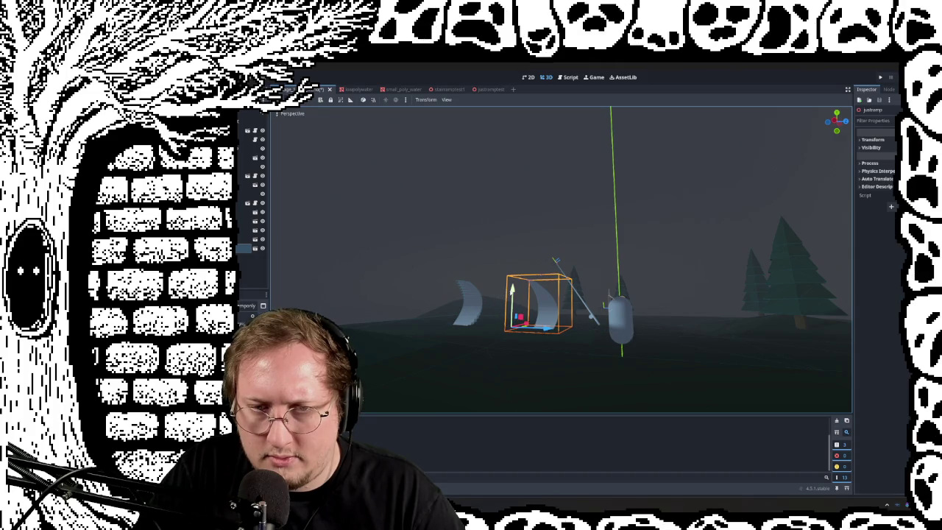
left_click_drag(513, 292, 513, 292)
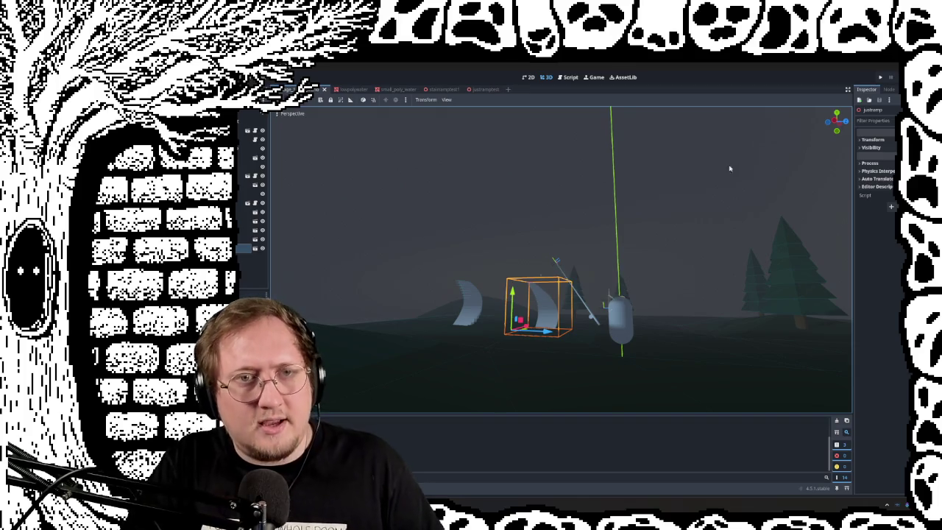
key("F5")
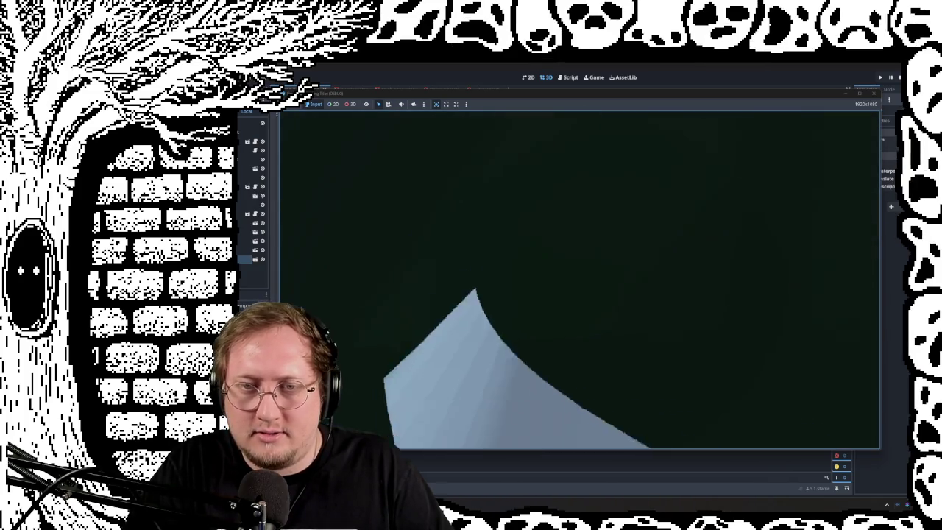
Step: Stop the game, rerun it with F5 to test walking, then stop it again
key("F8")
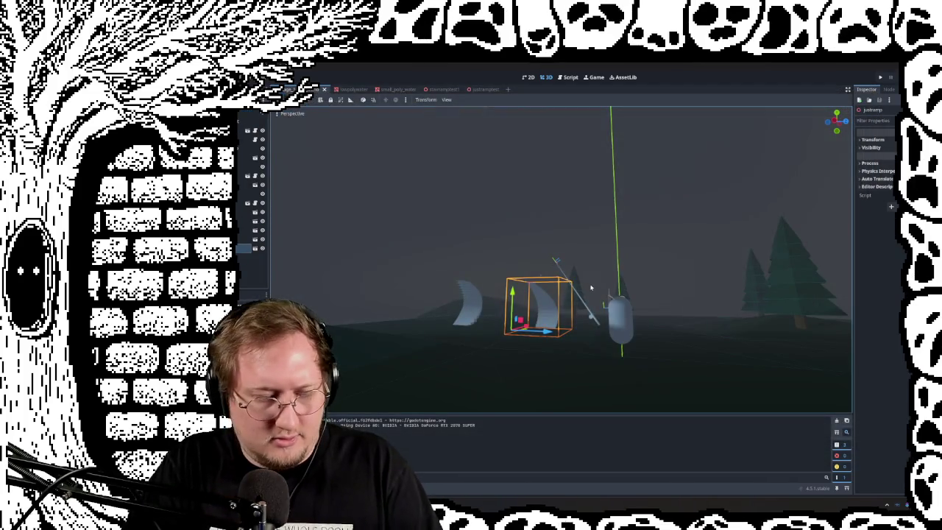
key("F5")
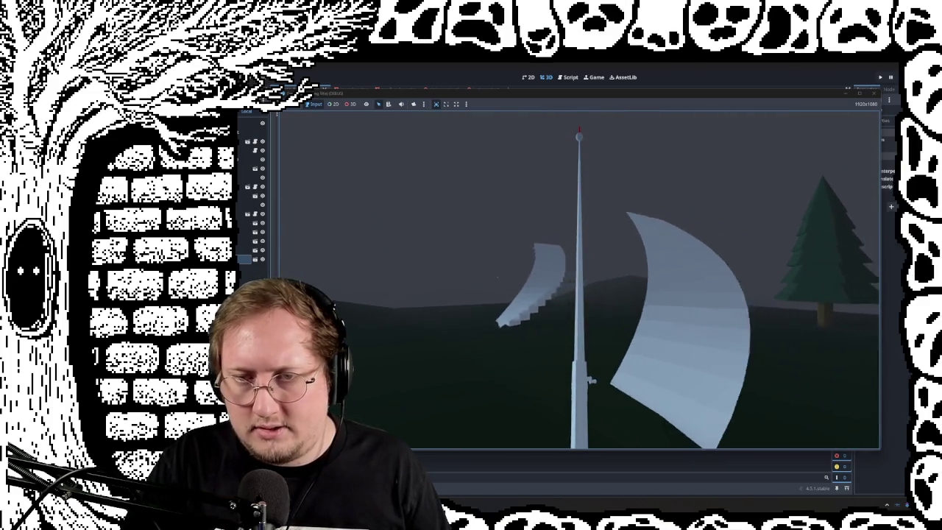
key("F8")
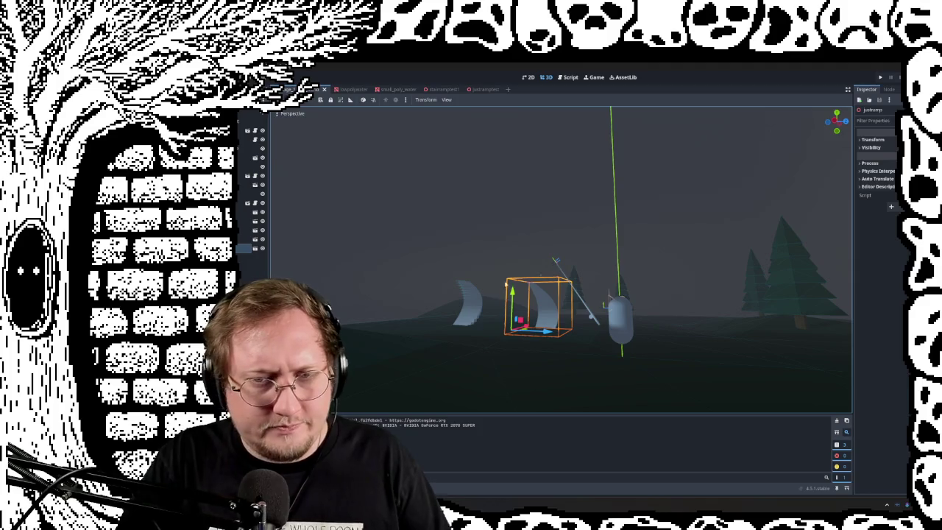
Step: Lower the ramp slightly, reduce its Transform value to flatten it, and run the game
scroll(534, 303, "up", 5)
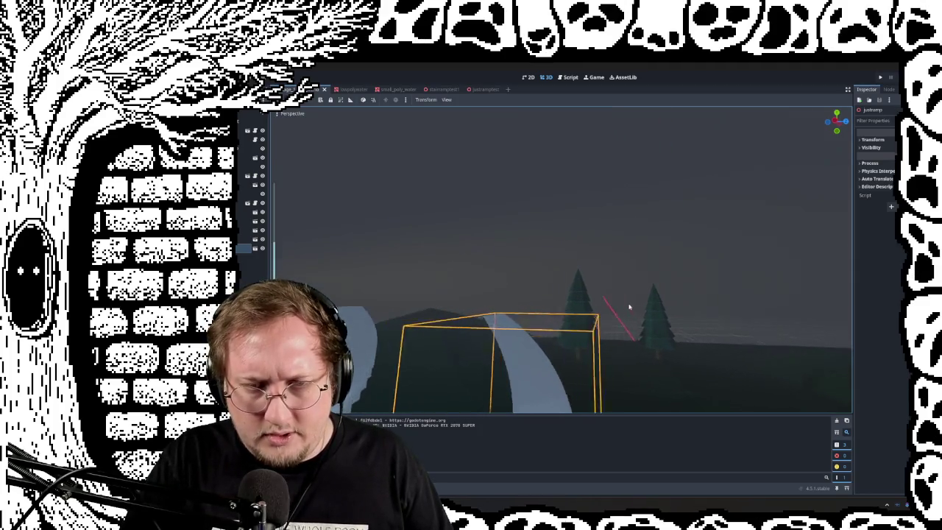
scroll(656, 279, "down", 4)
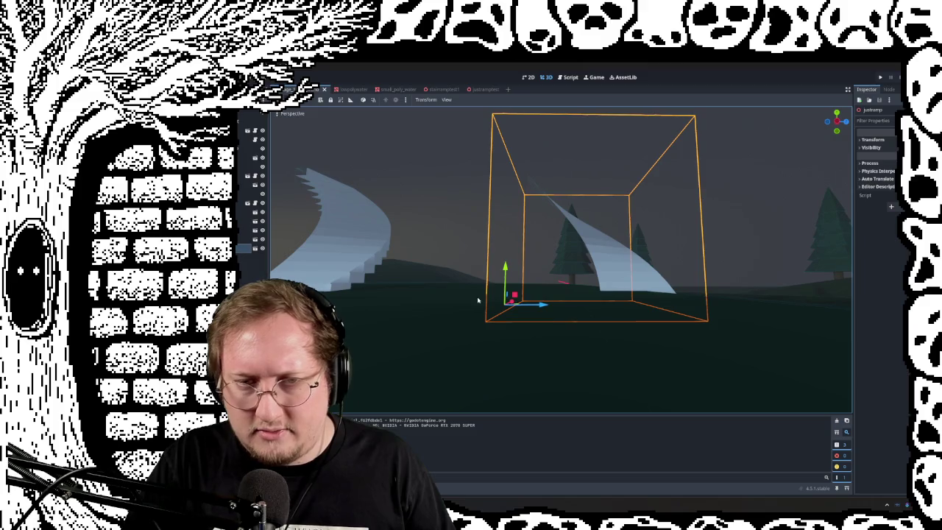
left_click_drag(505, 267, 505, 270)
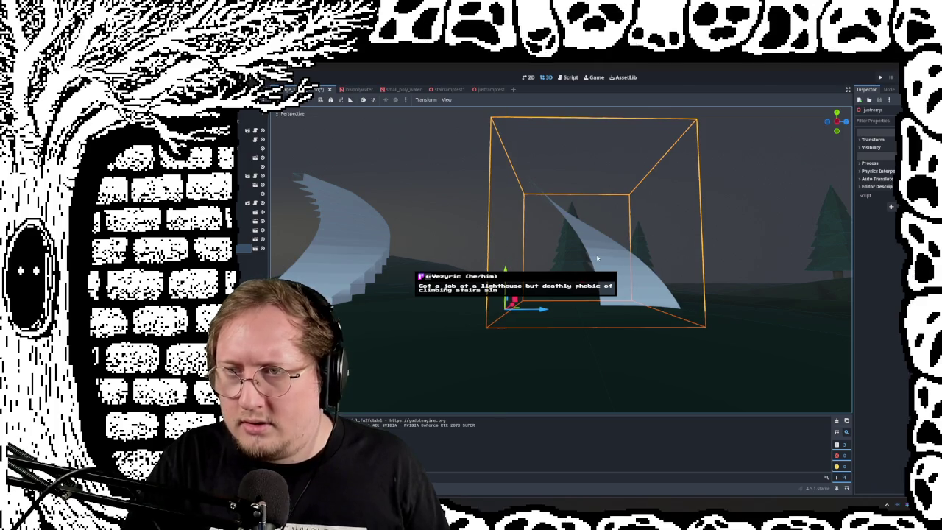
left_click(873, 141)
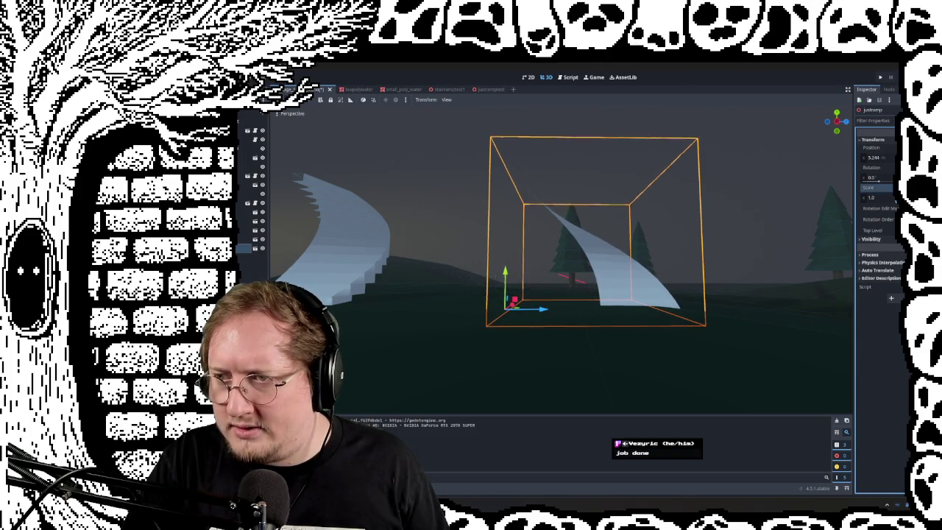
left_click_drag(880, 197, 854, 197)
left_click_drag(489, 277, 499, 278)
key("F5")
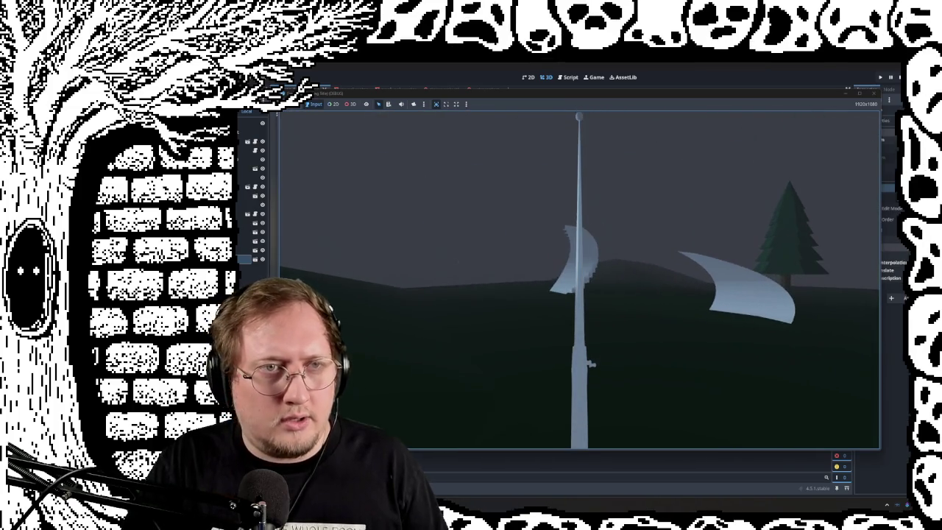
Step: Stop the flattened-ramp play test with F8
key("F8")
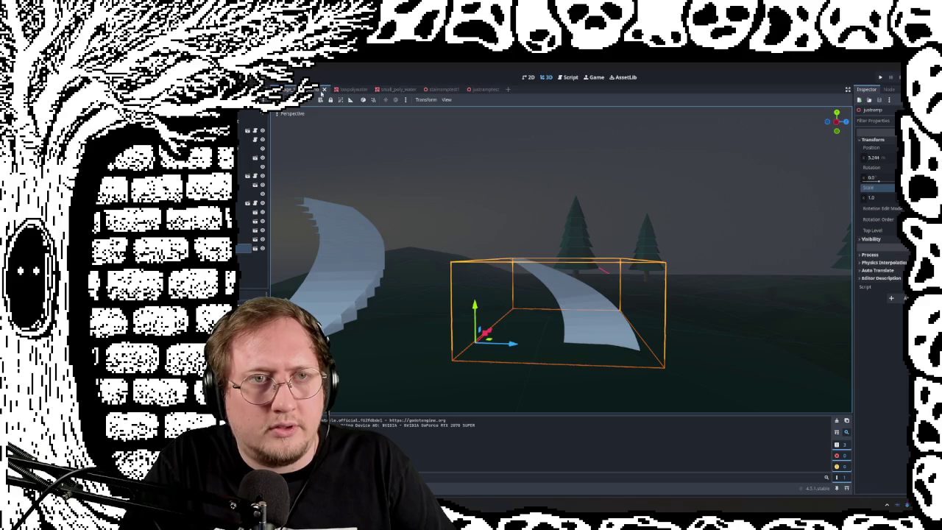
Step: Open player.gd in the Script workspace and scroll through its movement code
left_click(567, 76)
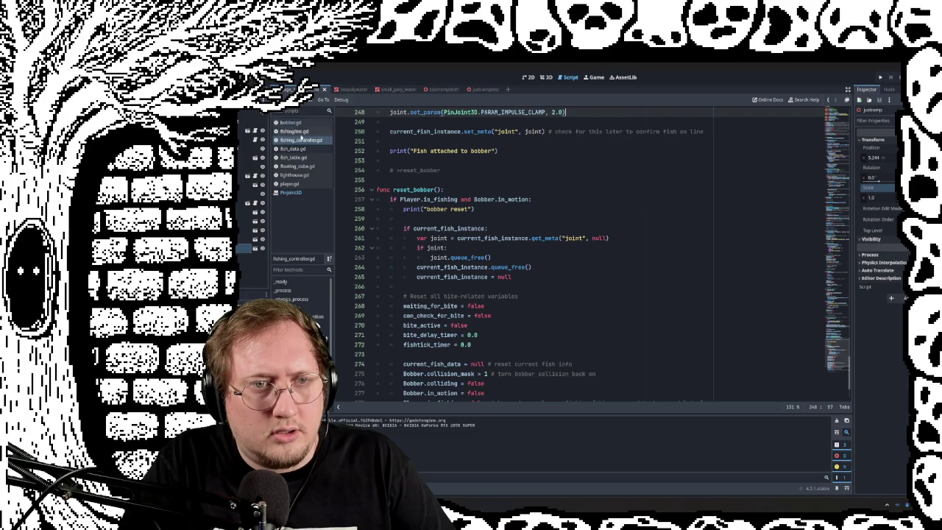
left_click(289, 183)
left_click(479, 154)
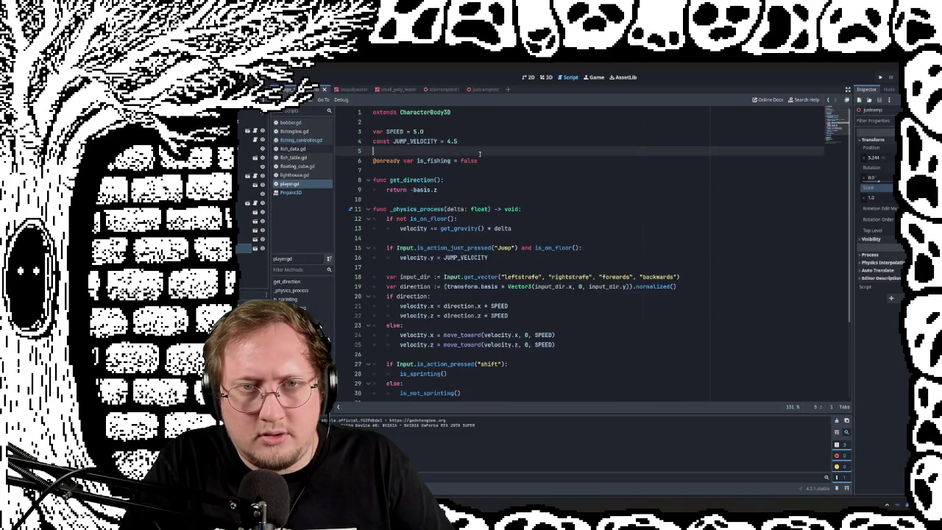
scroll(631, 186, "down", 4)
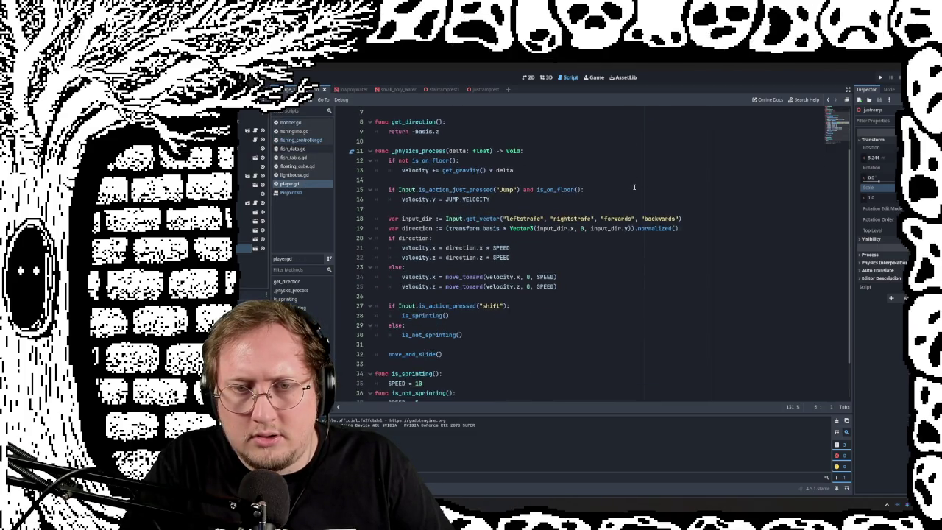
scroll(628, 196, "up", 4)
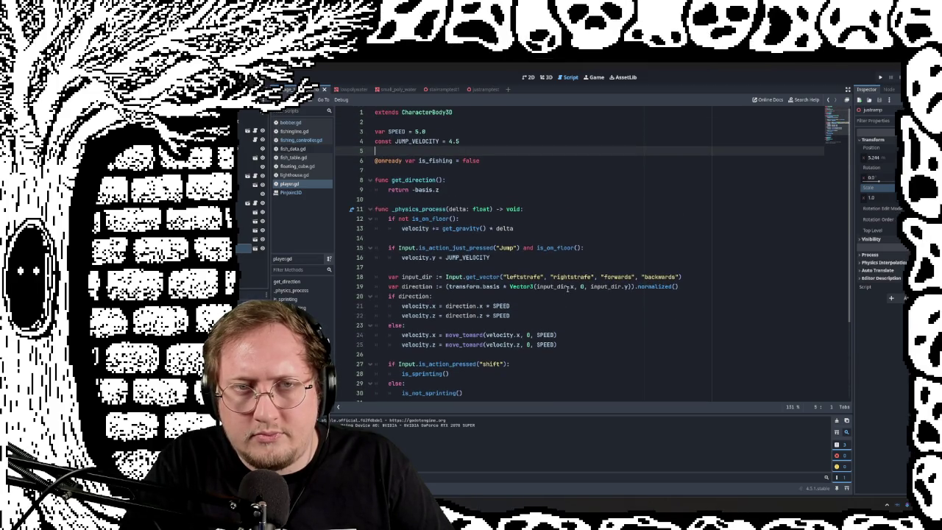
scroll(723, 234, "down", 3)
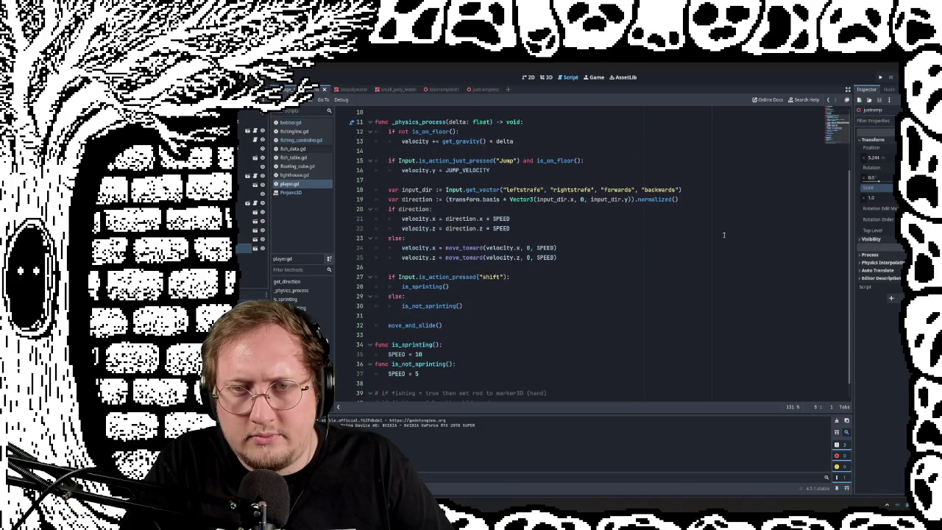
scroll(724, 234, "down", 1)
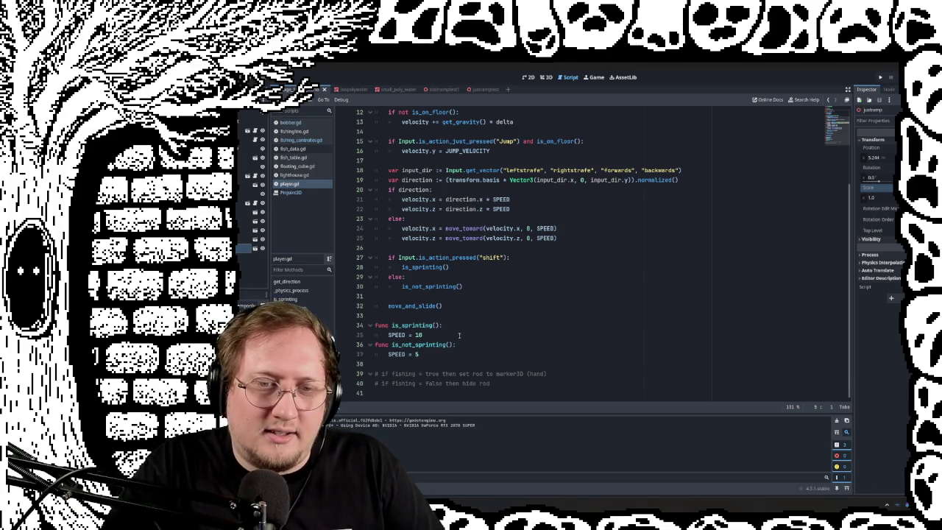
scroll(453, 274, "up", 2)
scroll(453, 274, "up", 2)
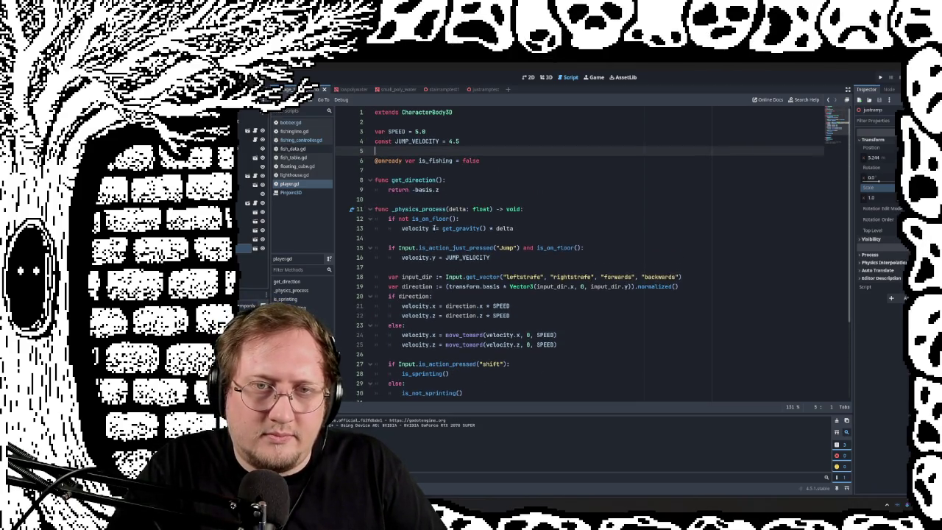
Step: Place the cursor on the is_on_floor check on line 12, then open Project Settings
left_click(451, 219)
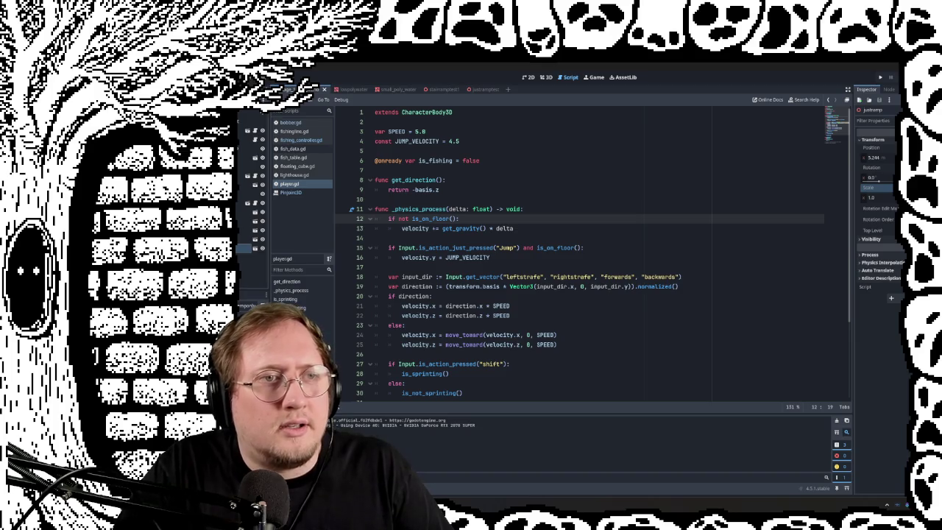
left_click(269, 86)
left_click(279, 114)
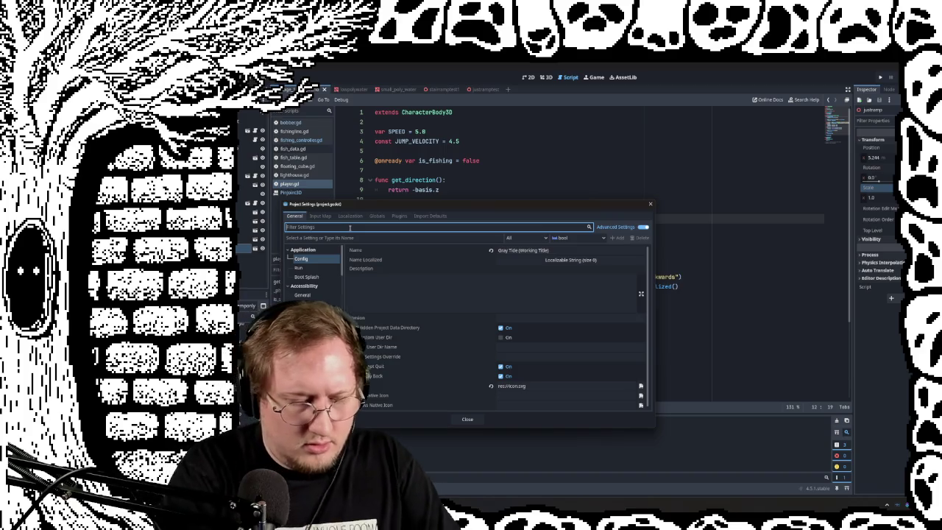
Step: Filter Project Settings by 'floor' and inspect the Shapes, GDScript and Run sections
type("floor")
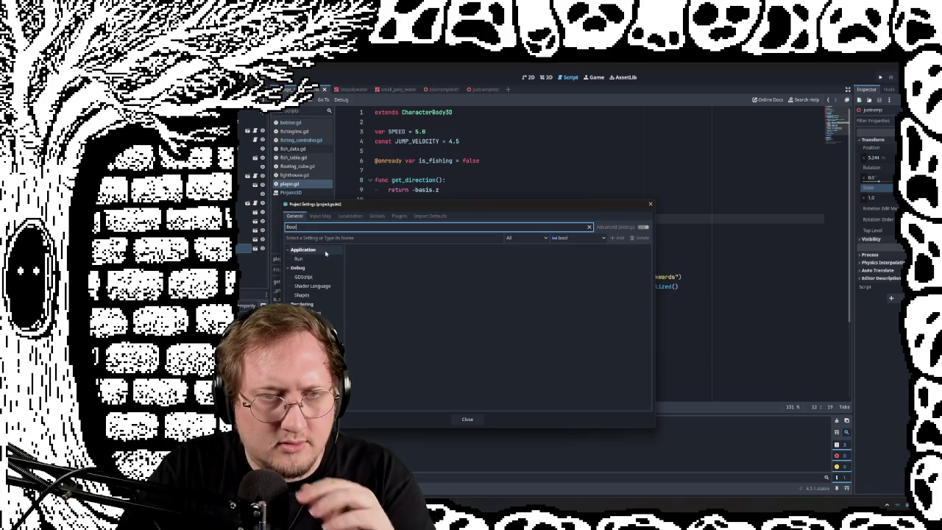
left_click(306, 330)
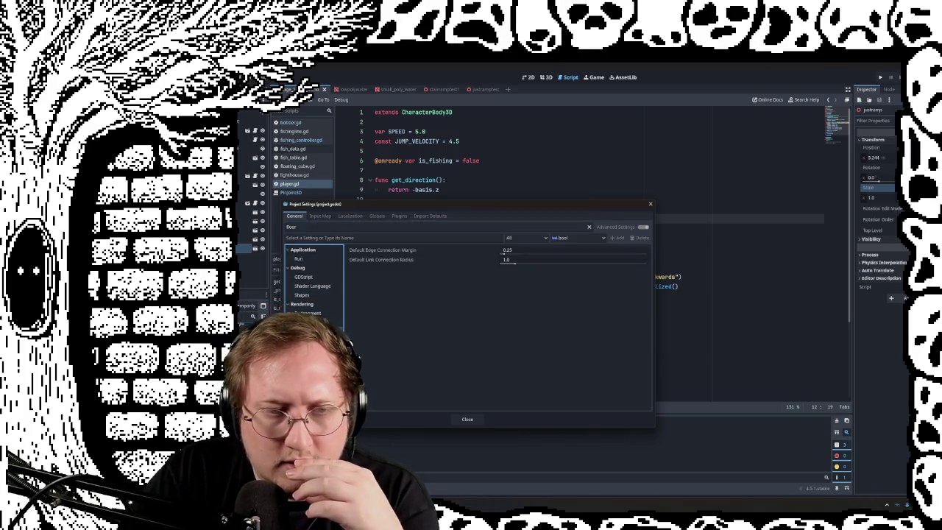
left_click(319, 296)
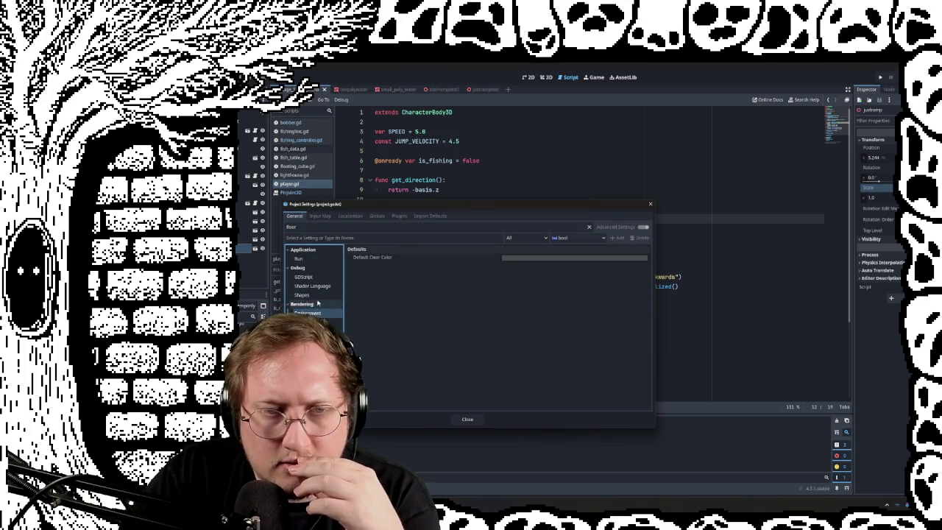
left_click(322, 276)
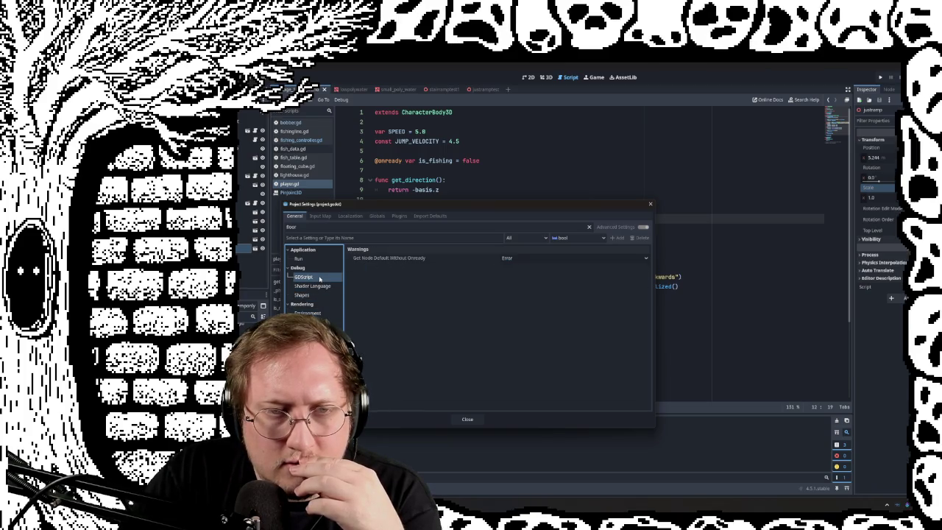
left_click(325, 261)
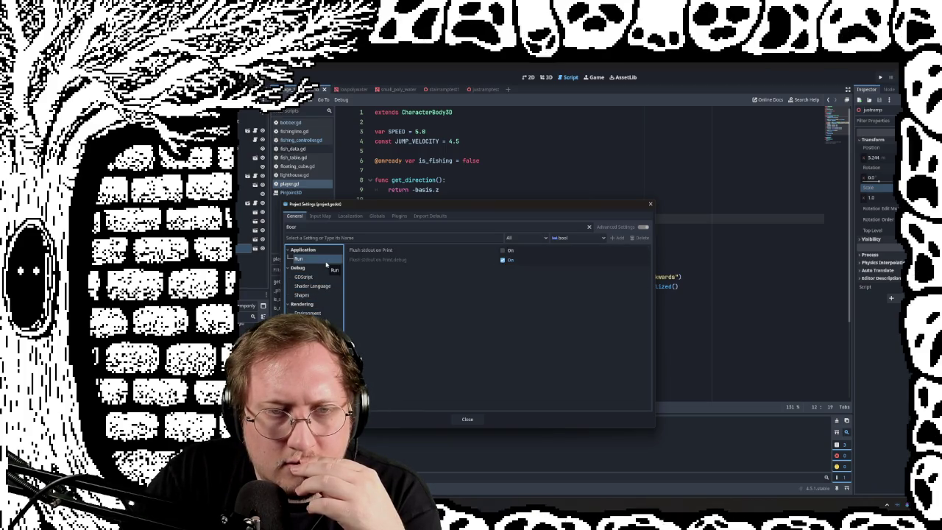
Step: Search settings for 'max angle', view the Jolt Physics 3D results, then clear the search
double_click(292, 226)
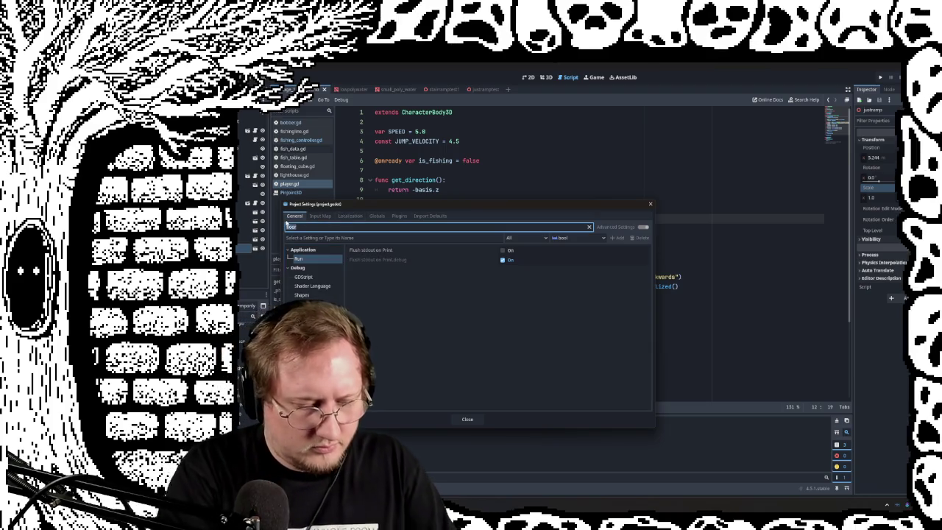
type("max ang")
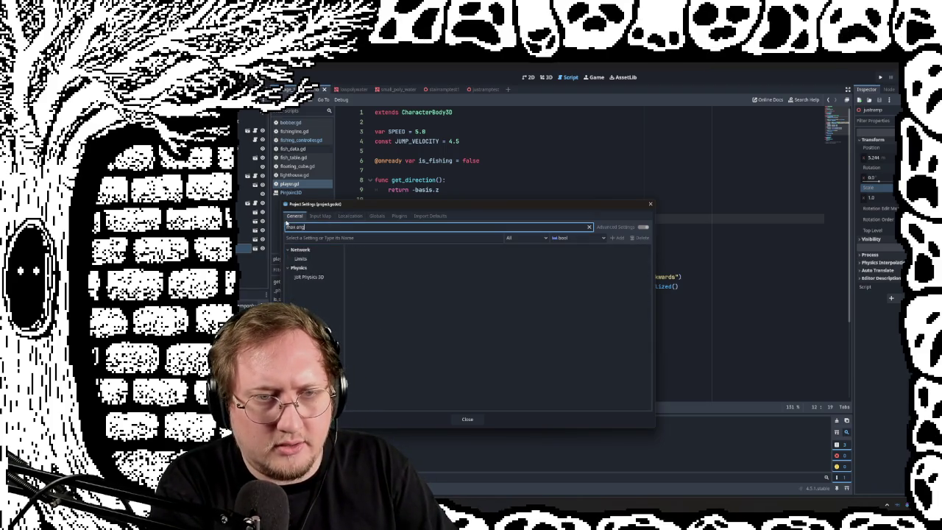
type("le")
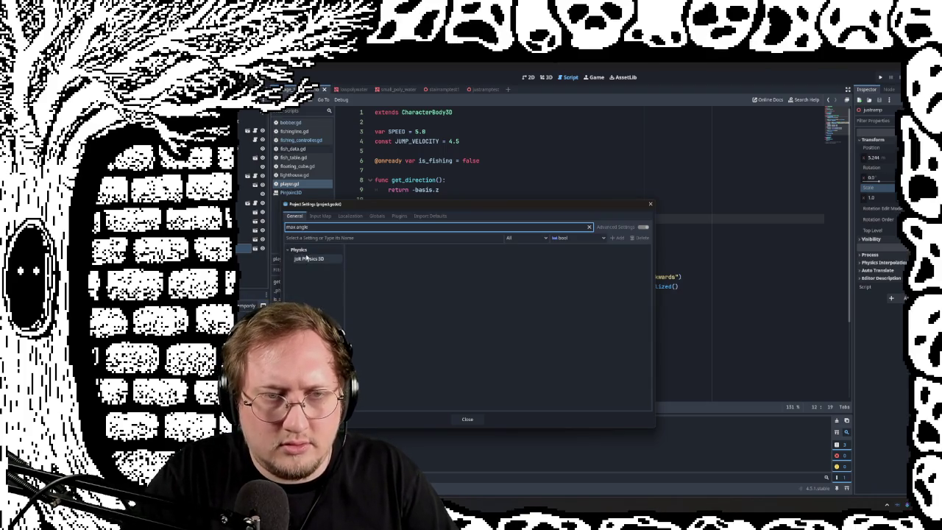
left_click(305, 258)
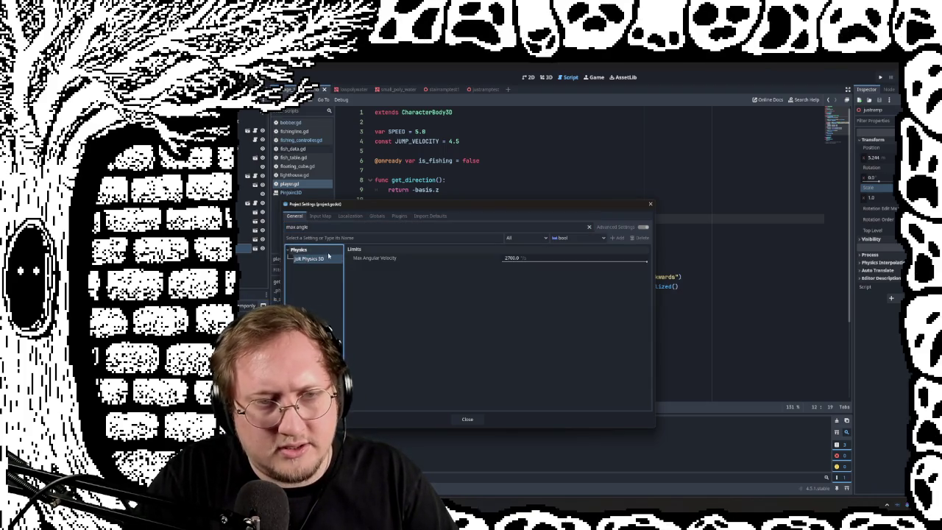
left_click(289, 250)
left_click(589, 227)
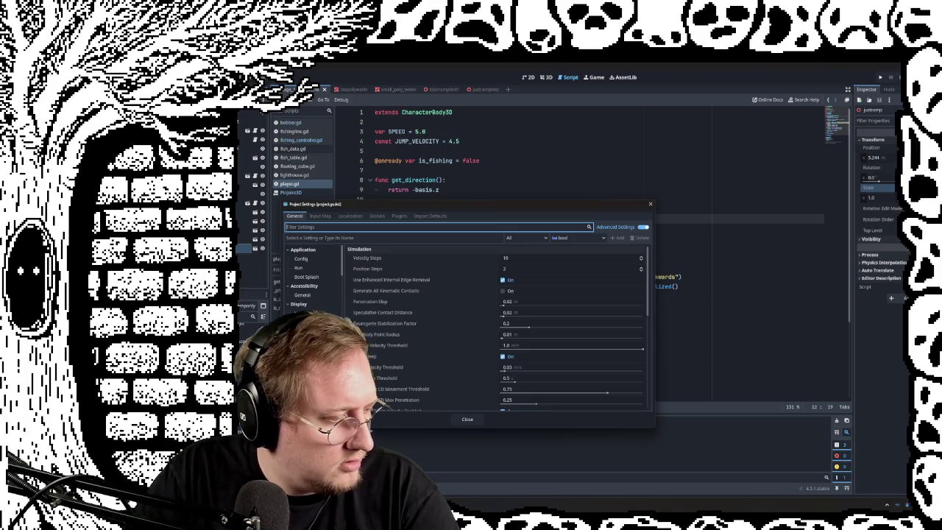
Step: Try filtering for 'is on floor', then check the Globals tab and return to General
type("is_")
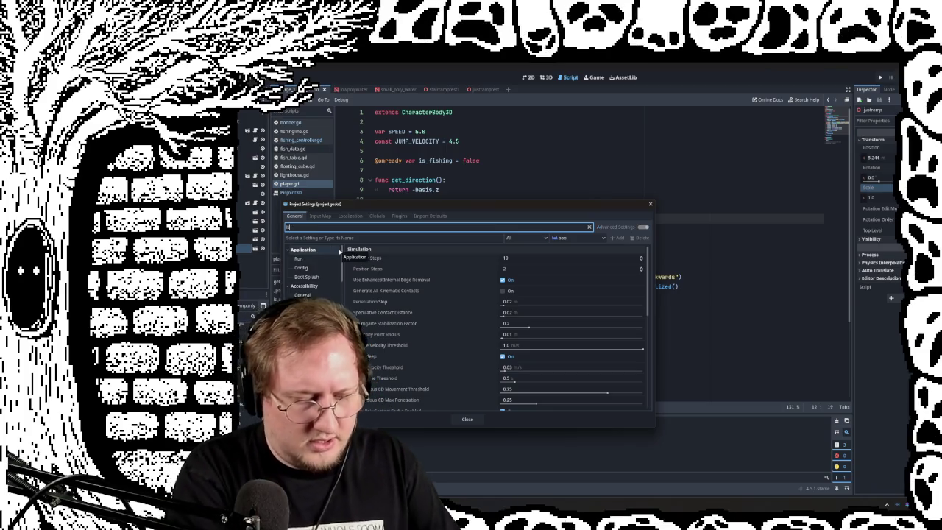
key("BackSpace")
key("BackSpace")
key("BackSpace")
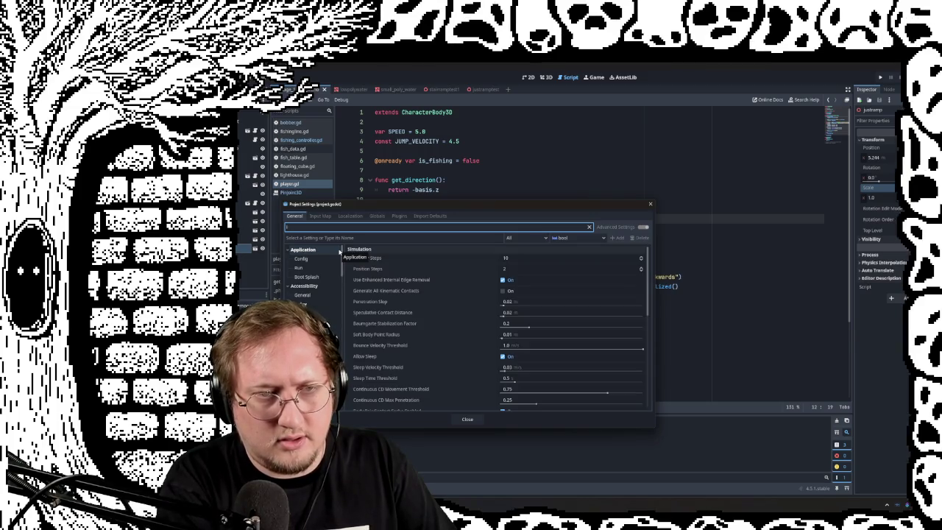
type("is on floro")
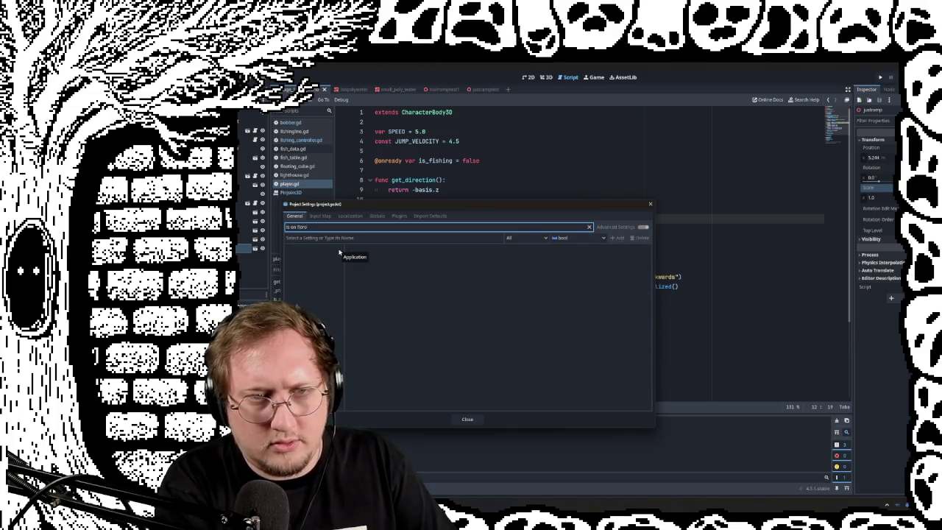
key("BackSpace")
key("BackSpace")
key("BackSpace")
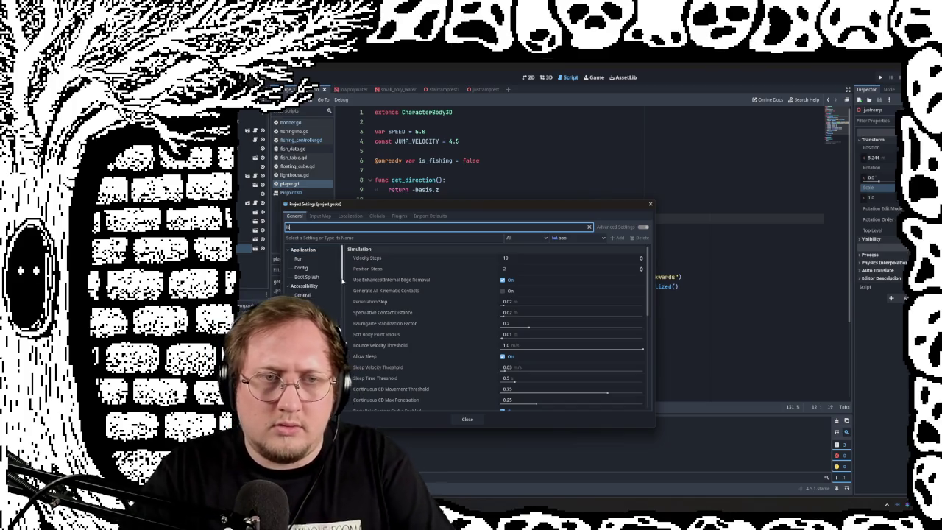
left_click(376, 216)
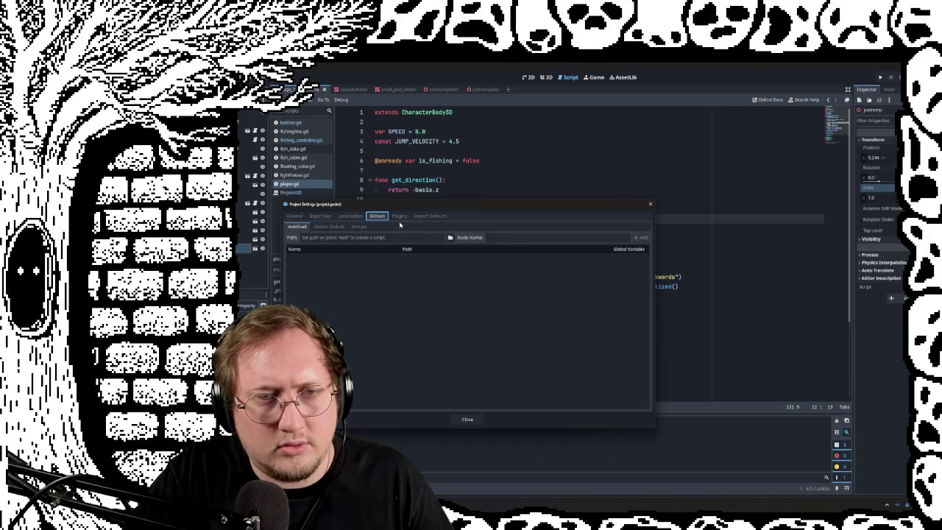
left_click(296, 214)
Step: Close Project Settings and open the CharacterBody3D docs from is_on_floor in player.gd
left_click(650, 204)
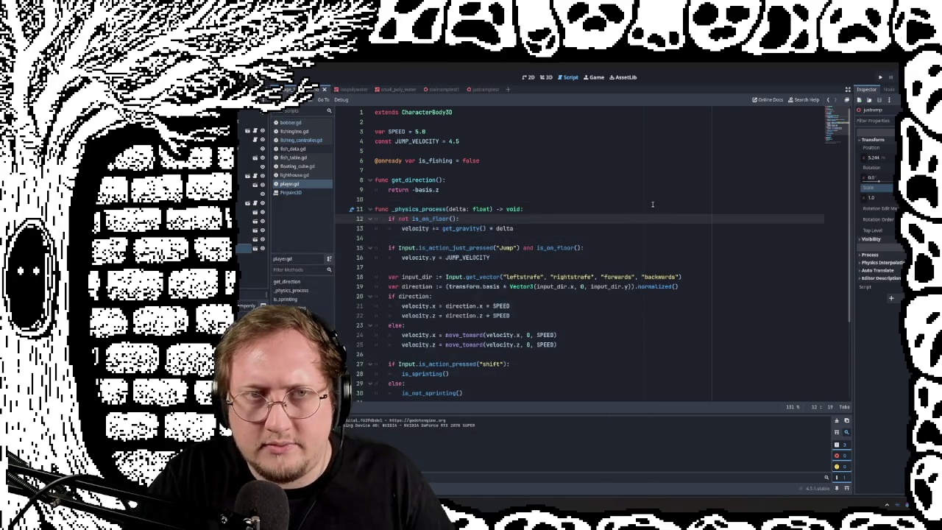
left_click(432, 218)
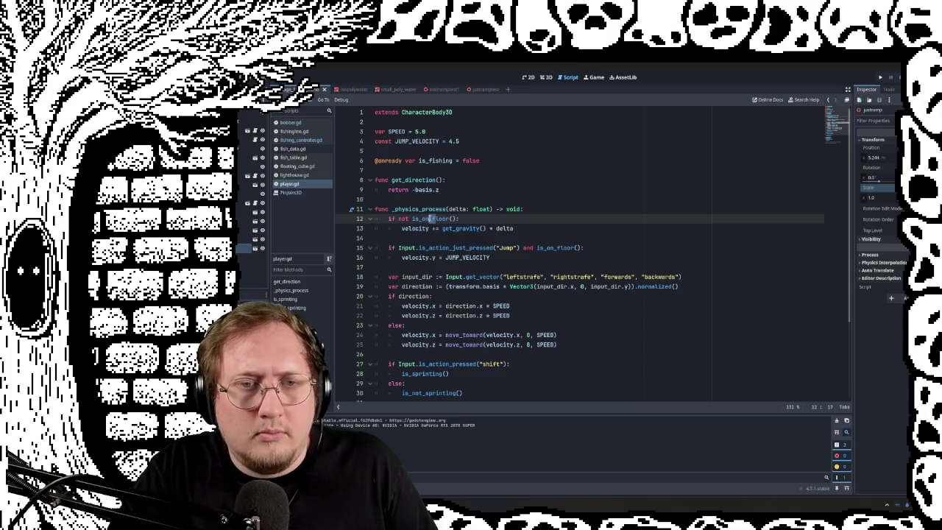
left_click(481, 228)
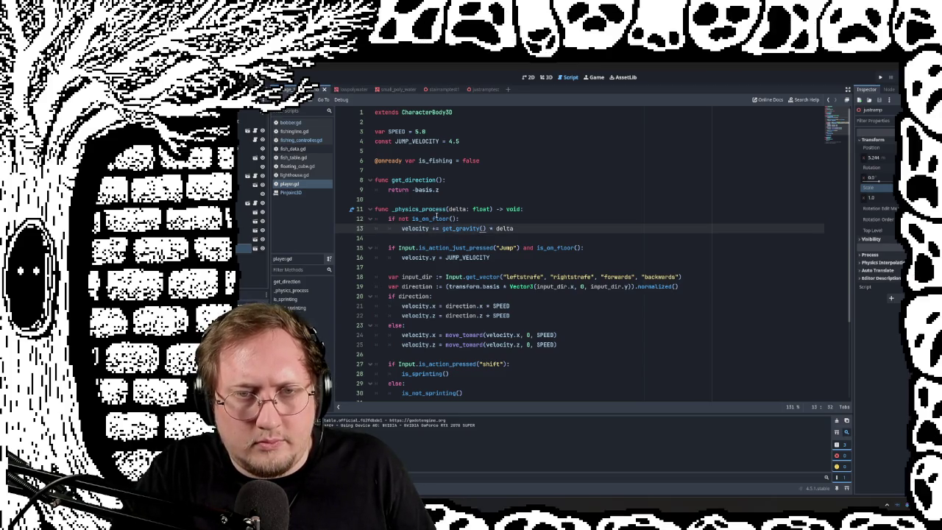
left_click(437, 219, "ctrl")
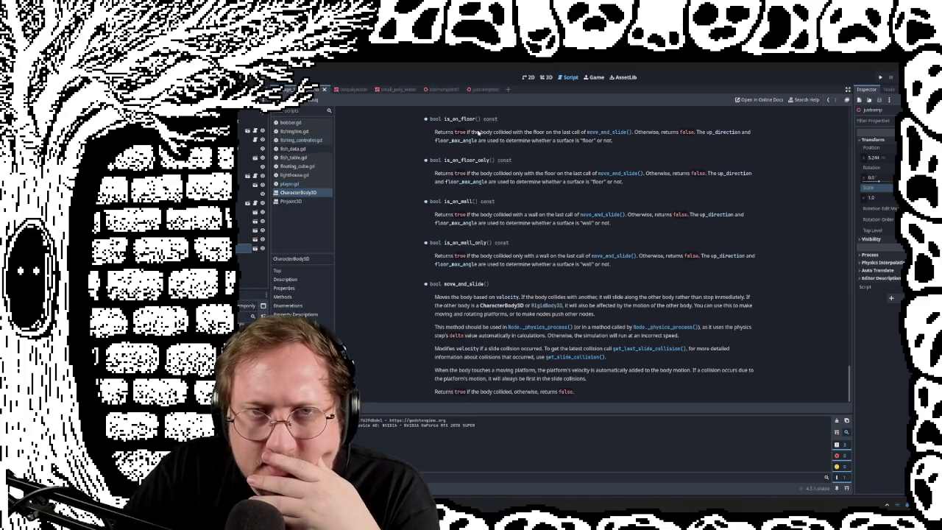
Step: Scroll up to floor_max_angle and highlight its 0.785398 default value
left_click_drag(466, 133, 705, 134)
left_click(705, 134)
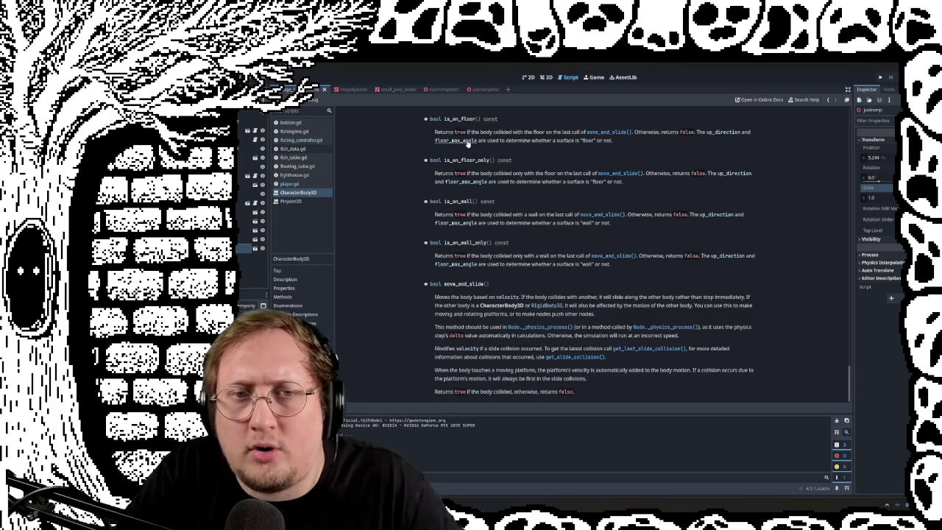
scroll(468, 145, "up", 10)
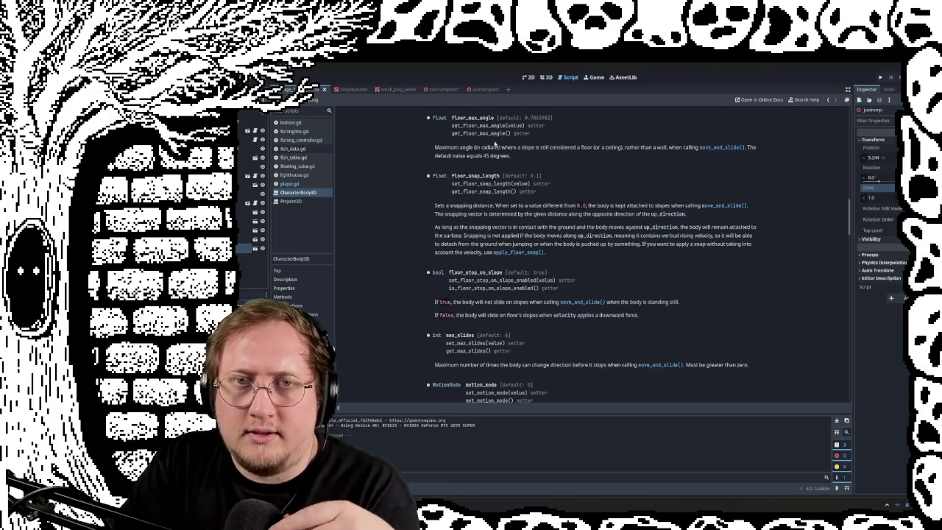
scroll(512, 140, "up", 2)
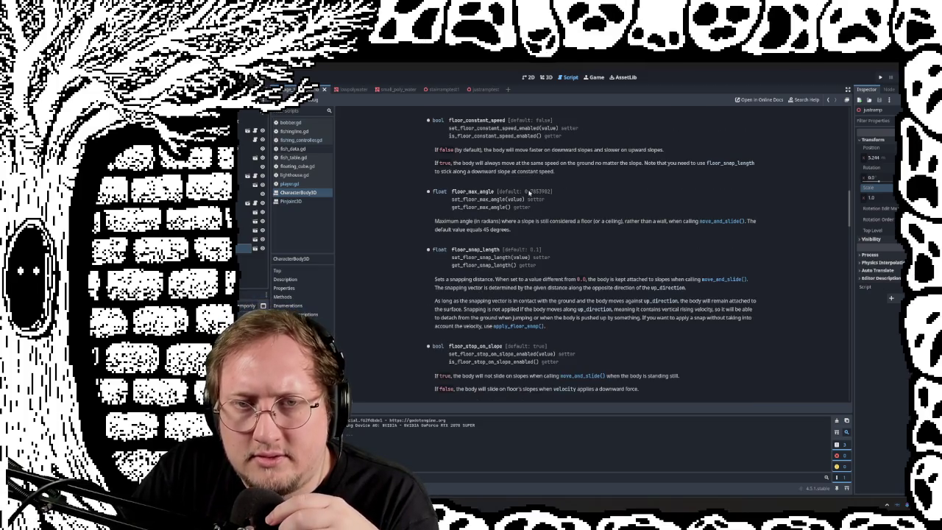
left_click_drag(529, 191, 553, 191)
double_click(541, 192)
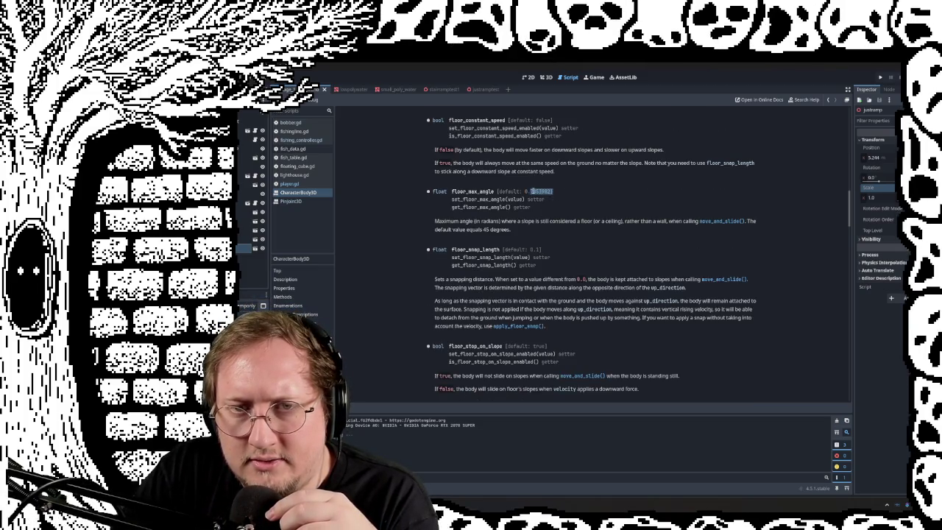
left_click_drag(525, 191, 551, 194)
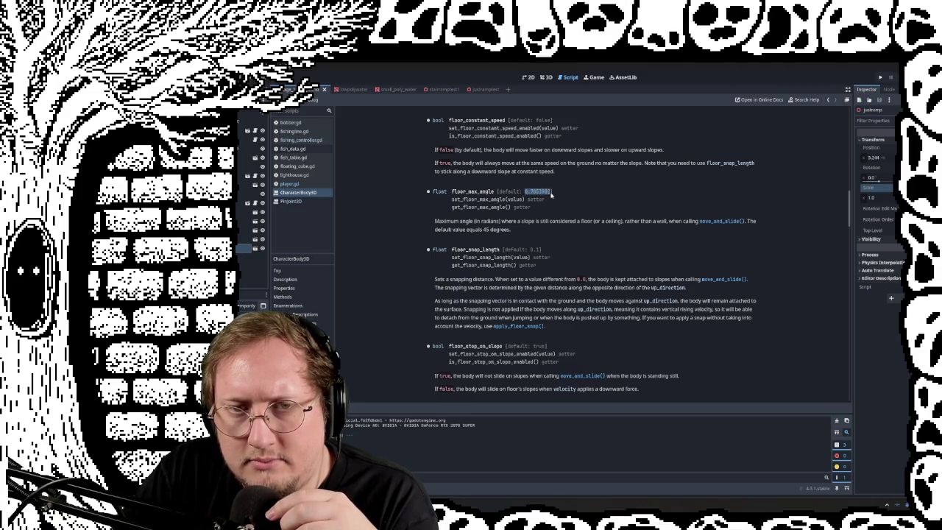
left_click(551, 194)
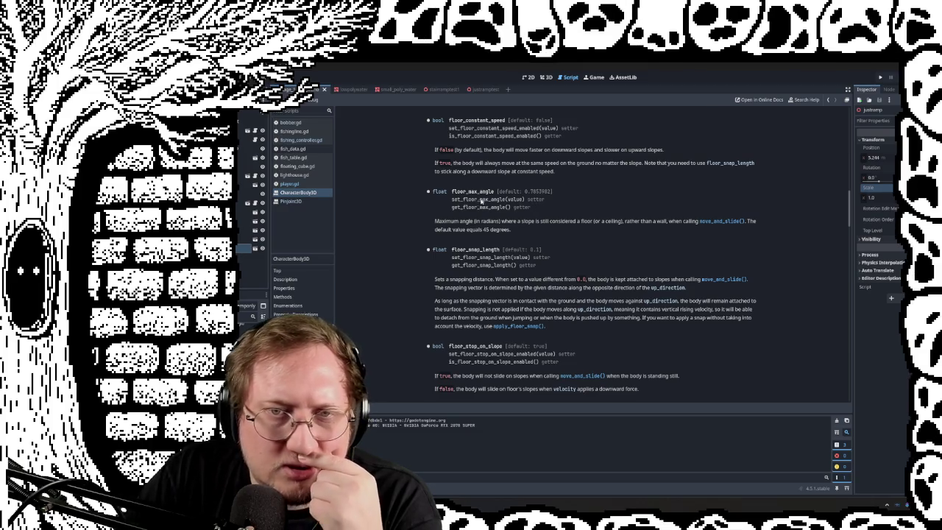
Step: Highlight the set_floor_max_angle setter and its radians note, then return to player.gd
left_click_drag(454, 199, 544, 207)
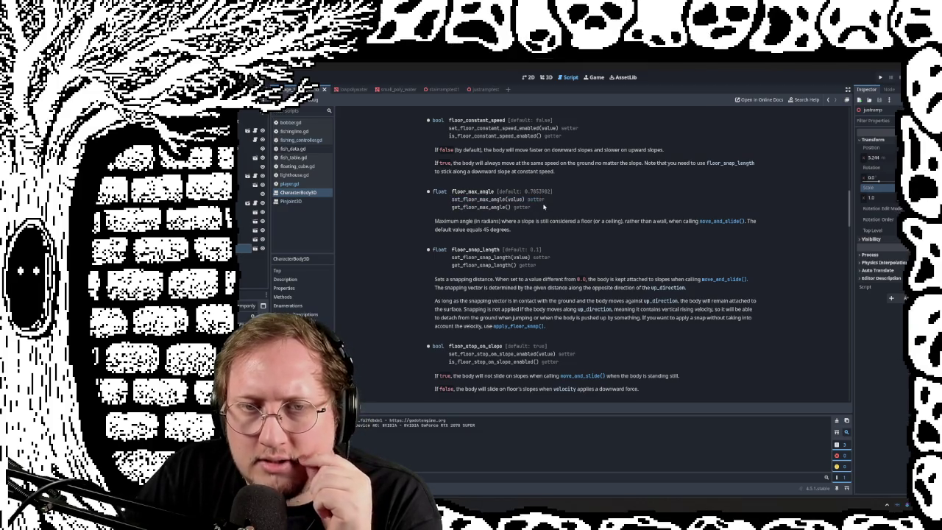
left_click_drag(454, 220, 500, 221)
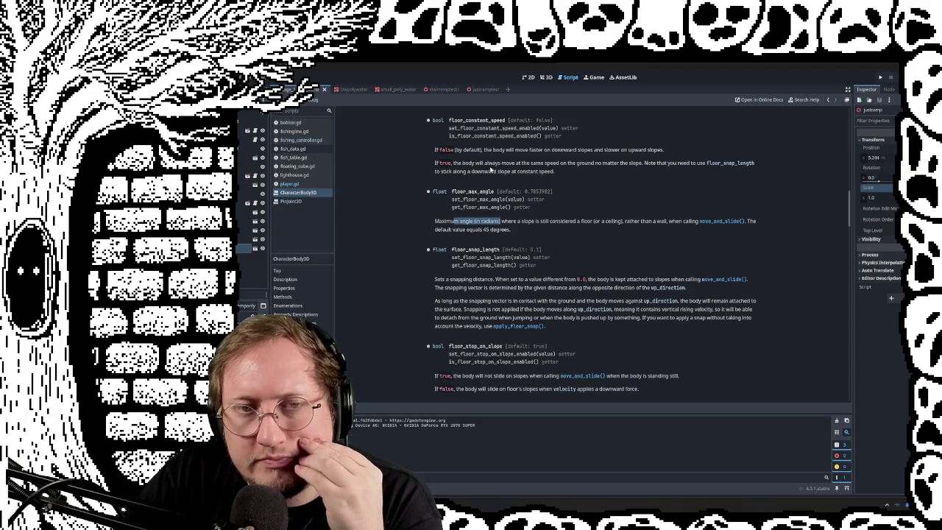
left_click(491, 198)
mouse_move(445, 202)
left_mouse_down()
mouse_move(553, 193)
mouse_move(526, 203)
mouse_move(452, 199)
left_mouse_up()
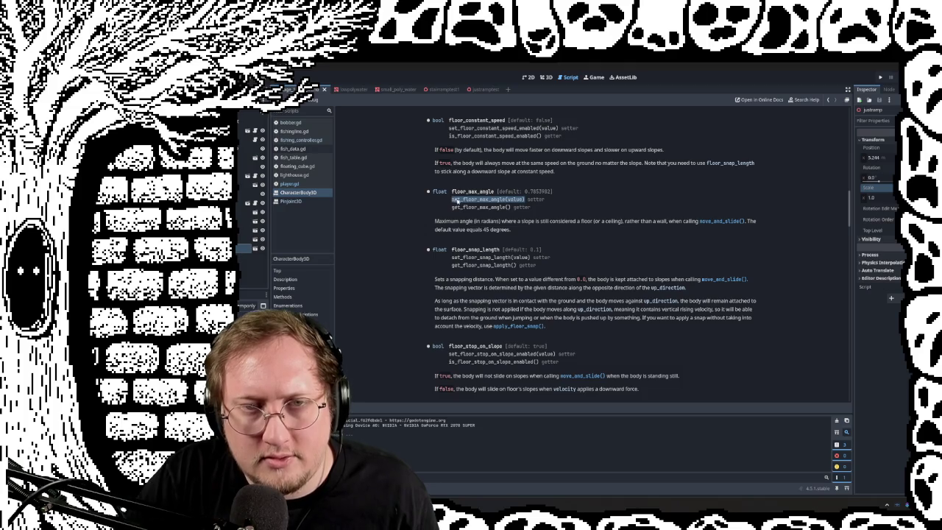
left_click(435, 218)
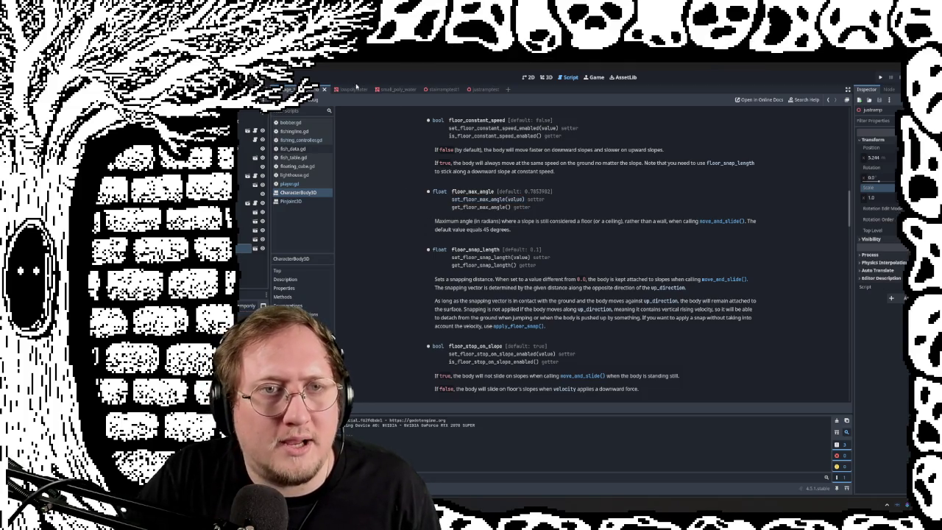
left_click(290, 183)
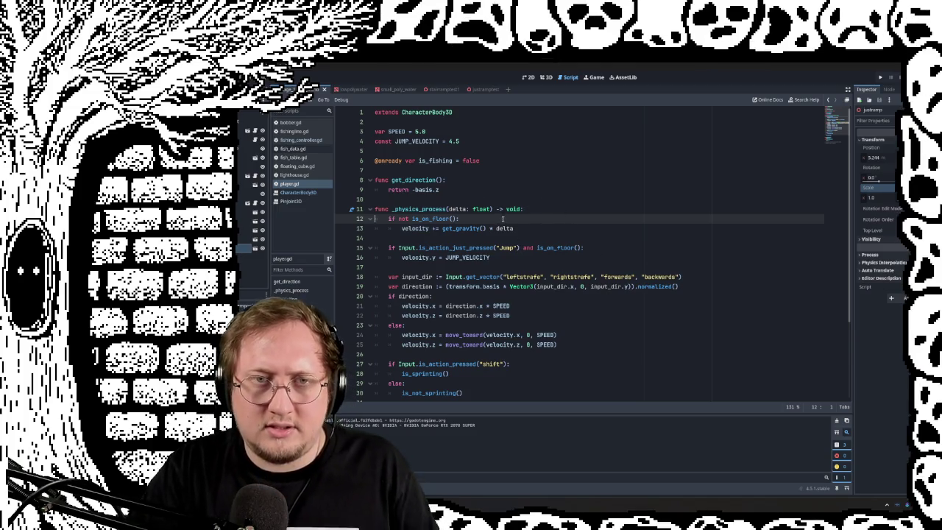
left_click(488, 161)
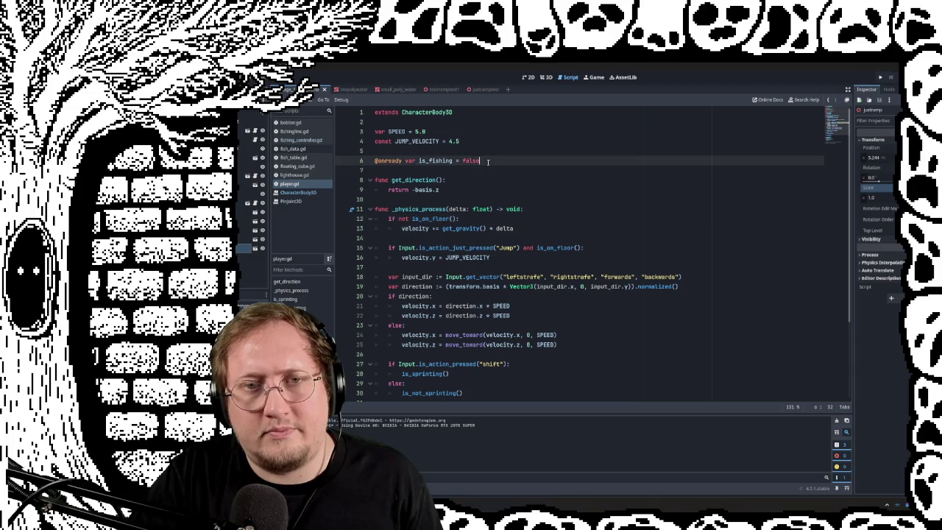
key("Return")
type("@onread")
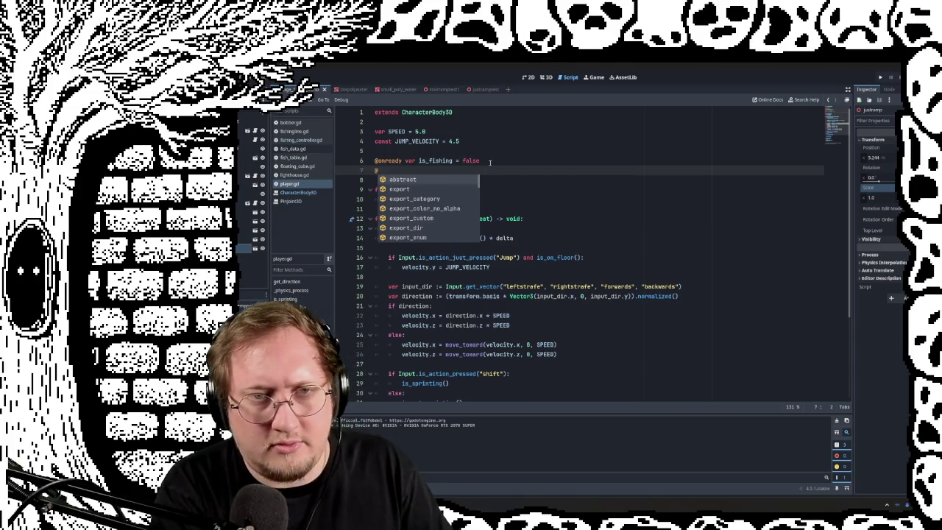
type("y")
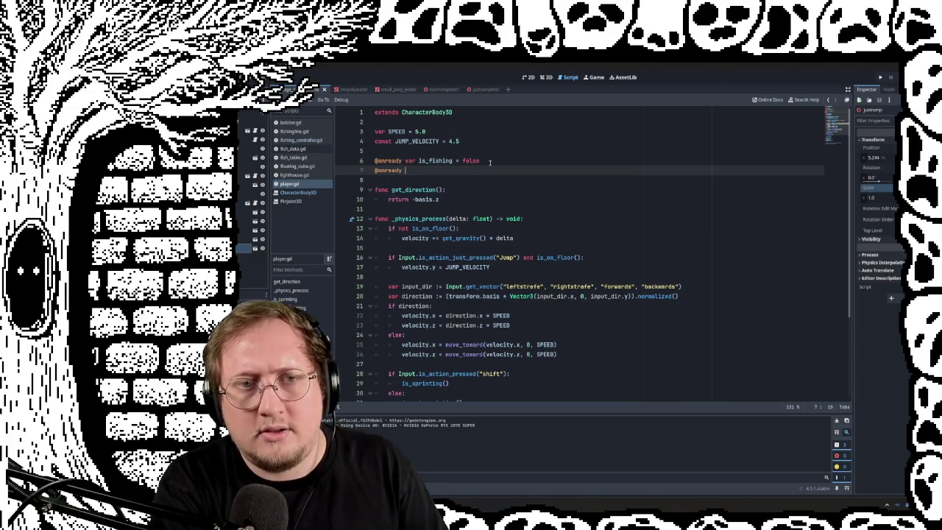
key("Return")
key("Return")
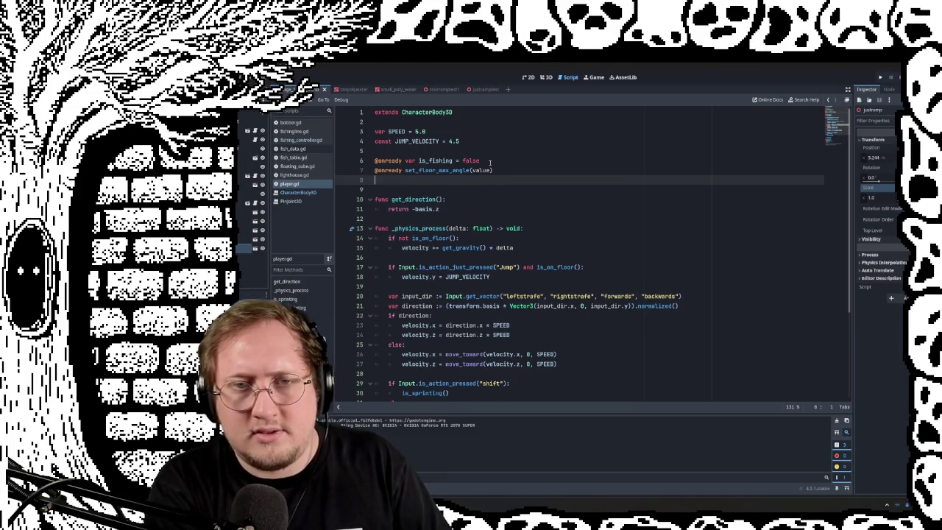
key("BackSpace")
key("BackSpace")
key("BackSpace")
key("BackSpace")
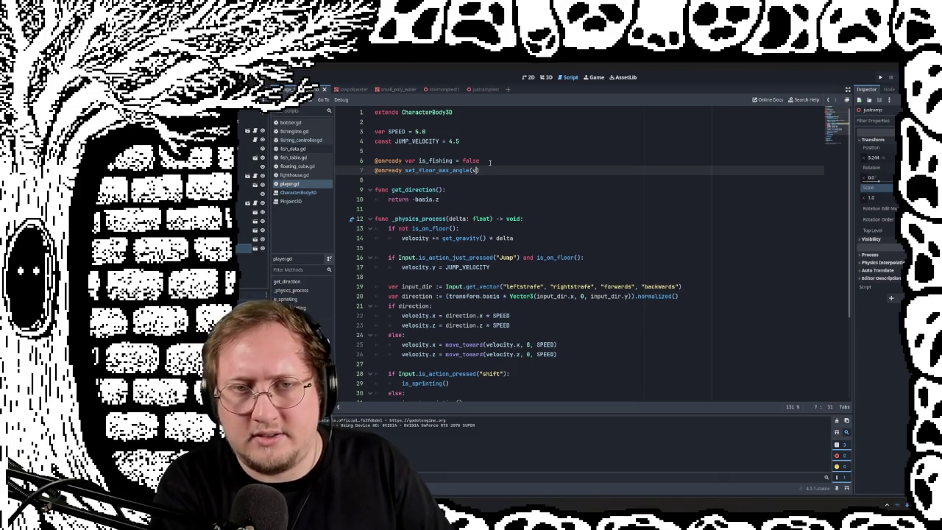
Step: Remove the partial argument so line 7 ends as set_floor_max_angle()
type("d")
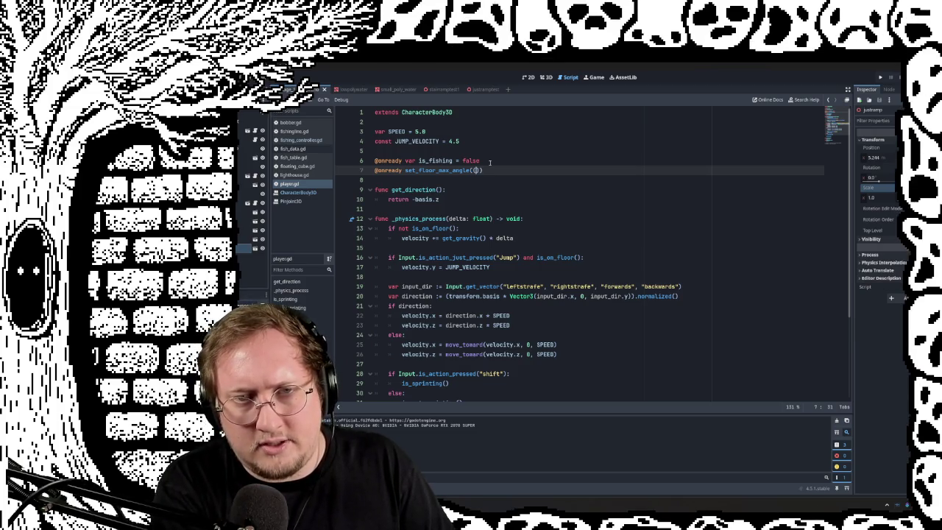
type("eg")
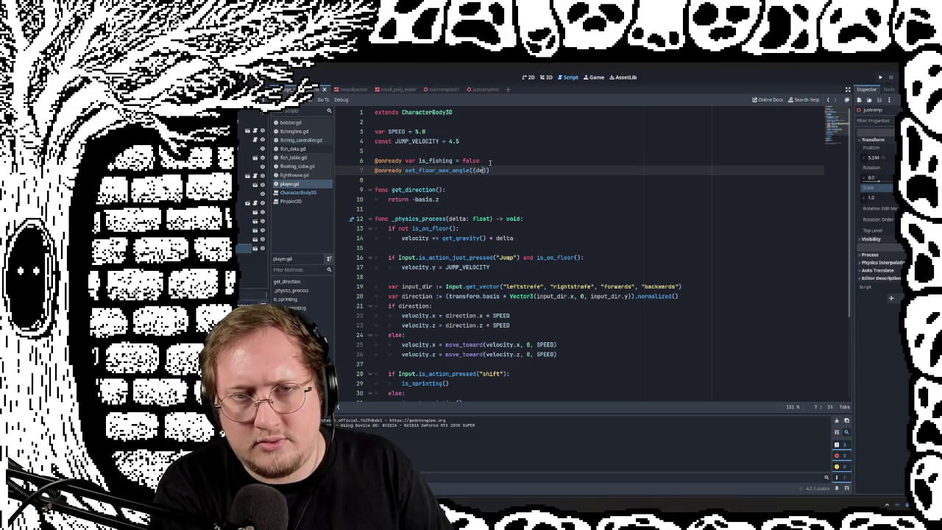
type("de")
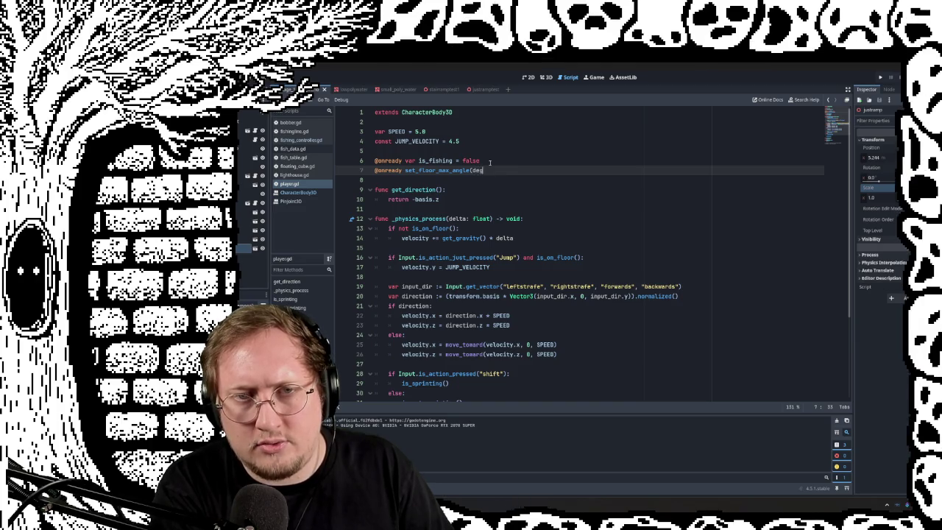
key("BackSpace")
key("BackSpace")
key("BackSpace")
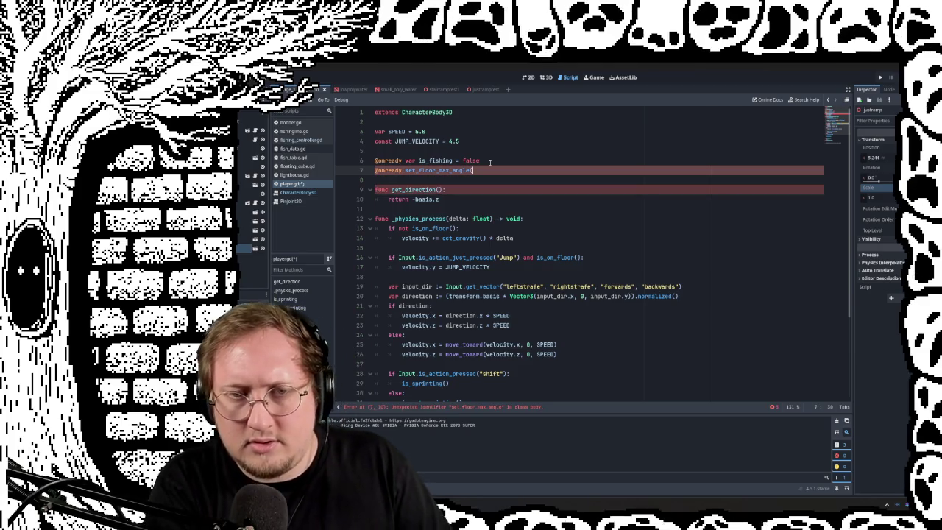
type(")")
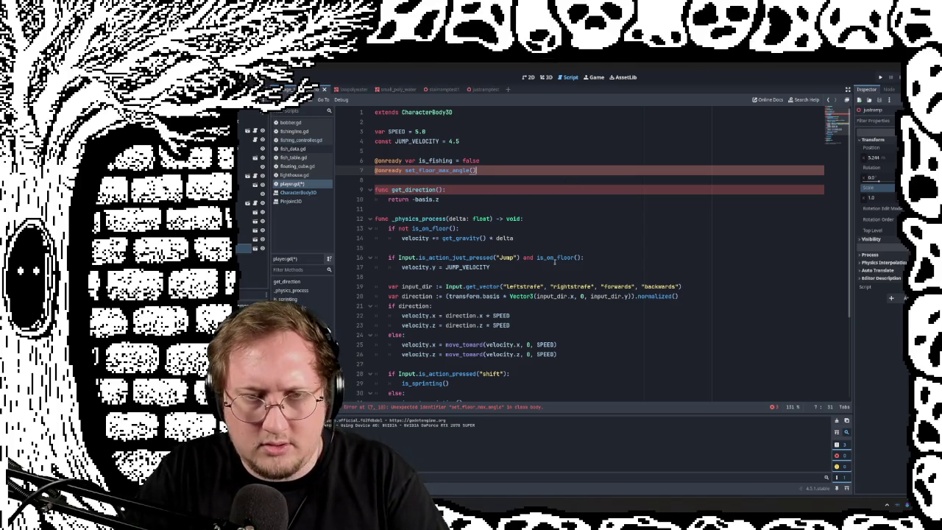
scroll(525, 318, "down", 1)
scroll(524, 318, "up", 1)
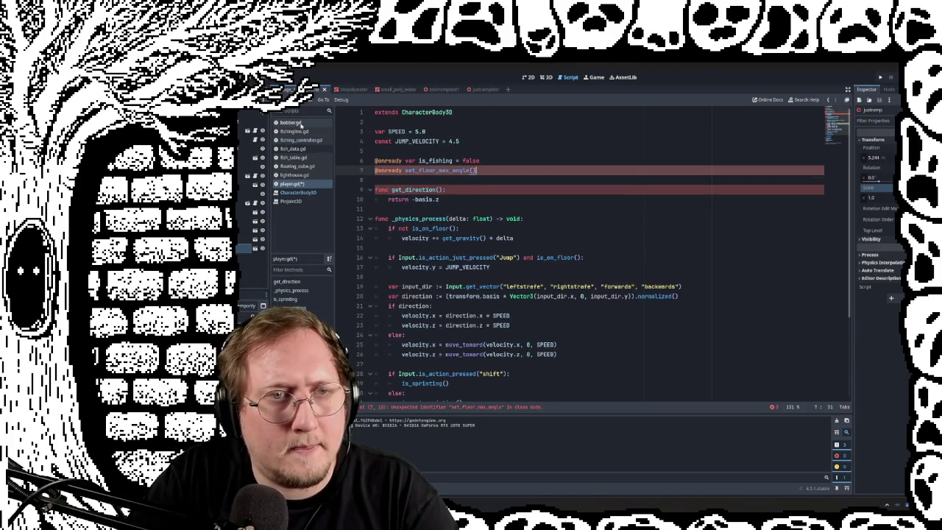
left_click(308, 175)
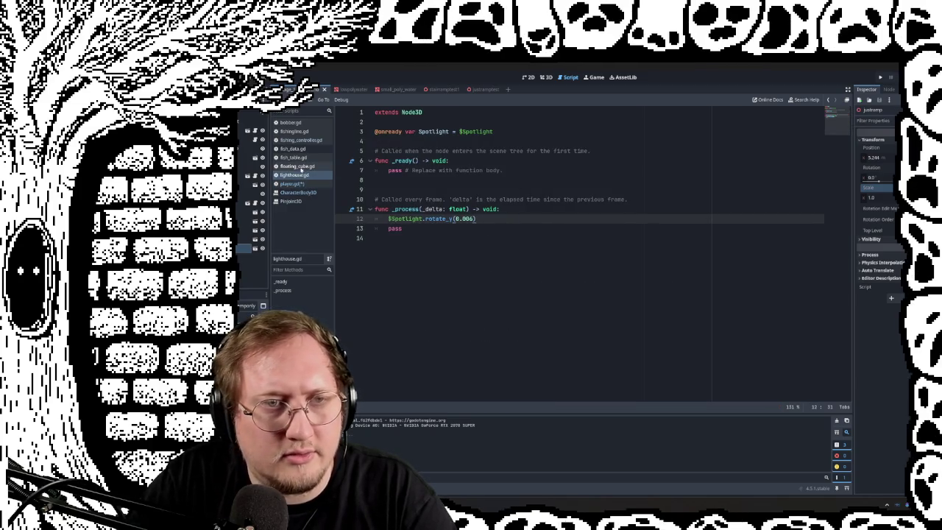
left_click(290, 122)
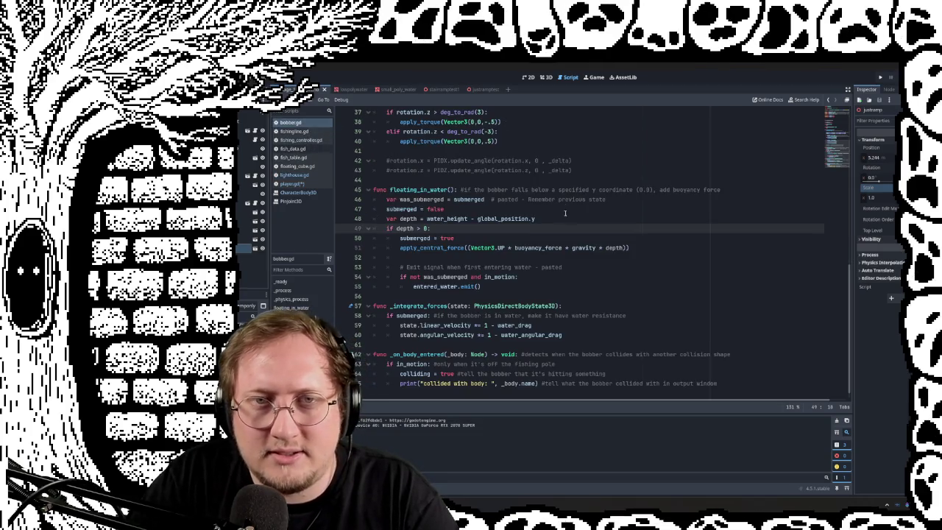
scroll(464, 162, "up", 1)
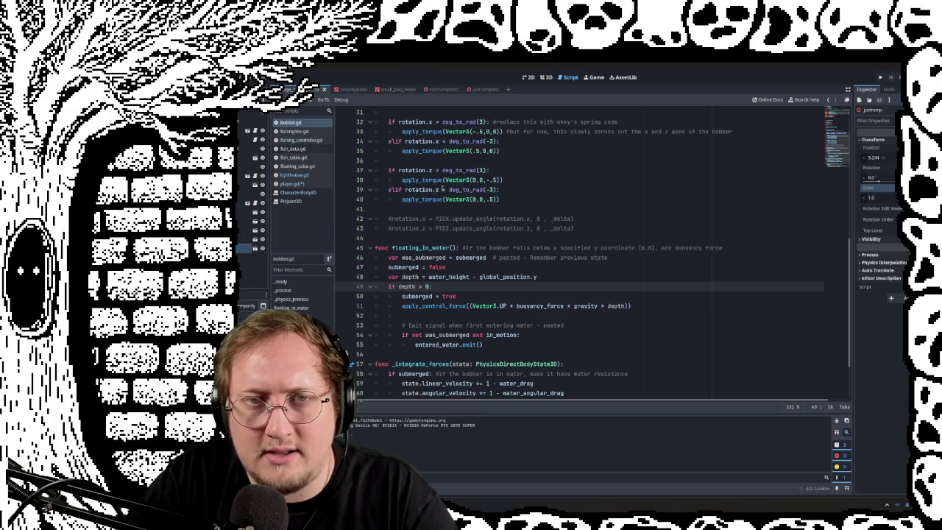
left_click(310, 184)
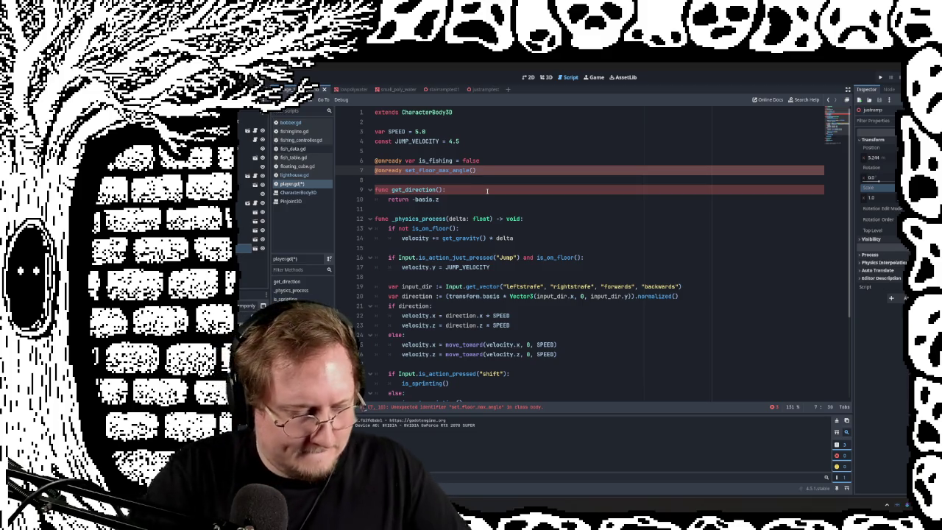
Step: Pass deg_to_rad(80) as the argument to set_floor_max_angle on line 7
type("deg")
type("_to_rad")
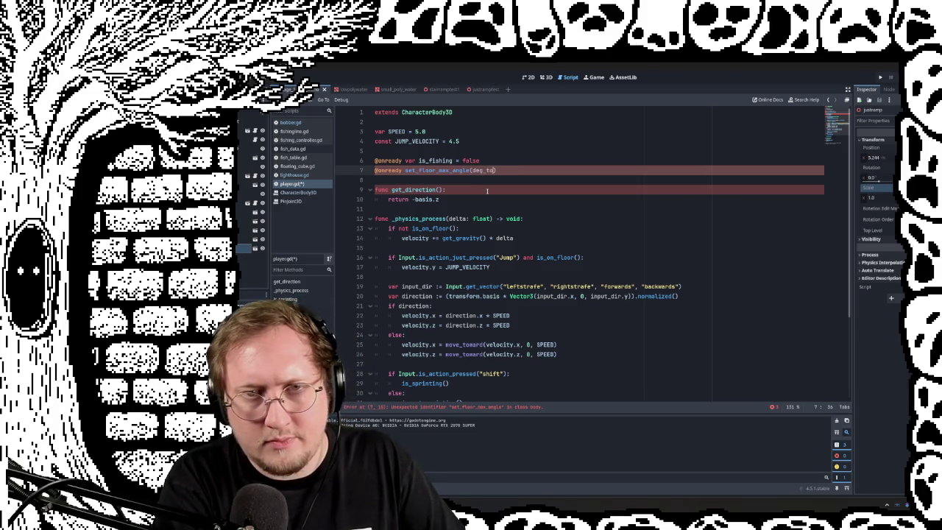
type("(")
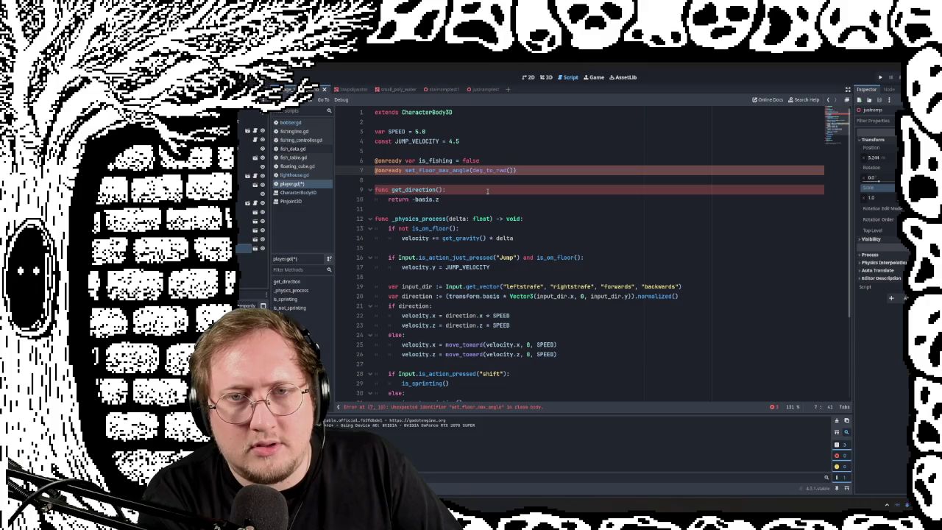
type("80")
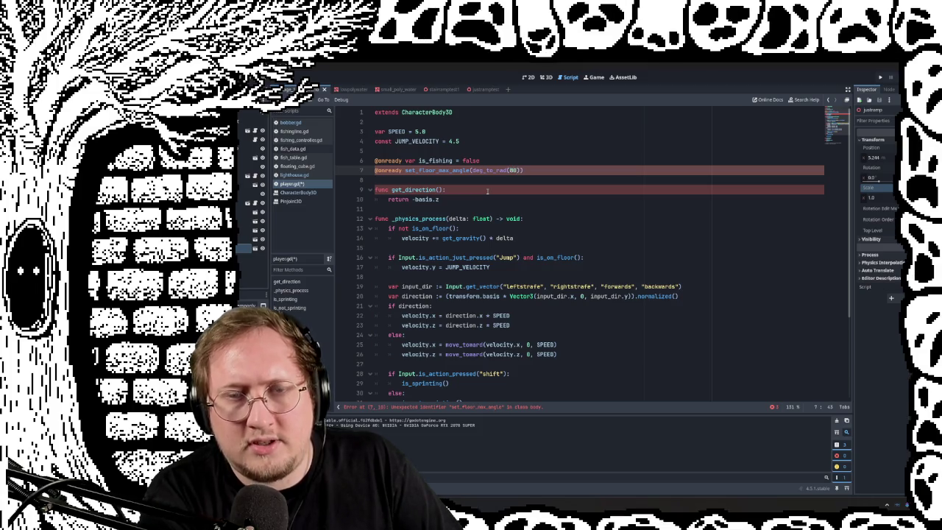
left_click(487, 190)
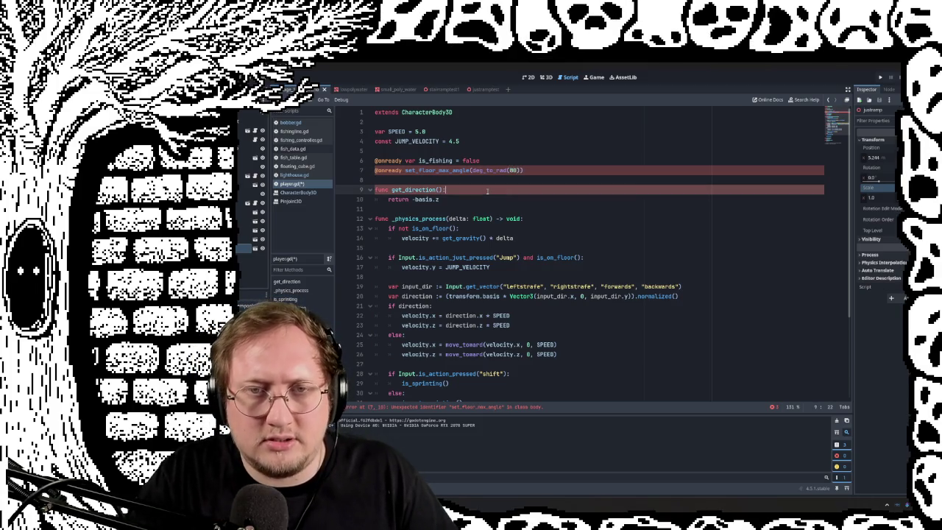
left_click(535, 169)
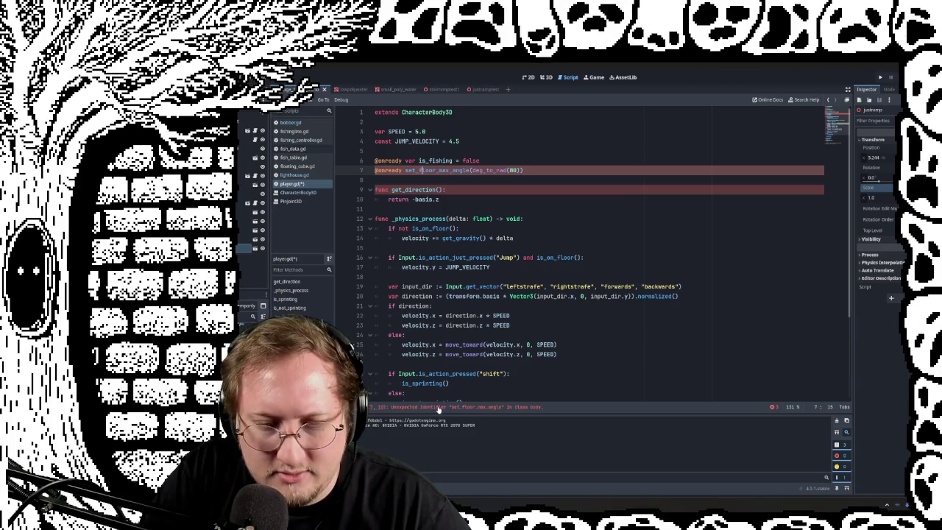
key("ctrl+Left")
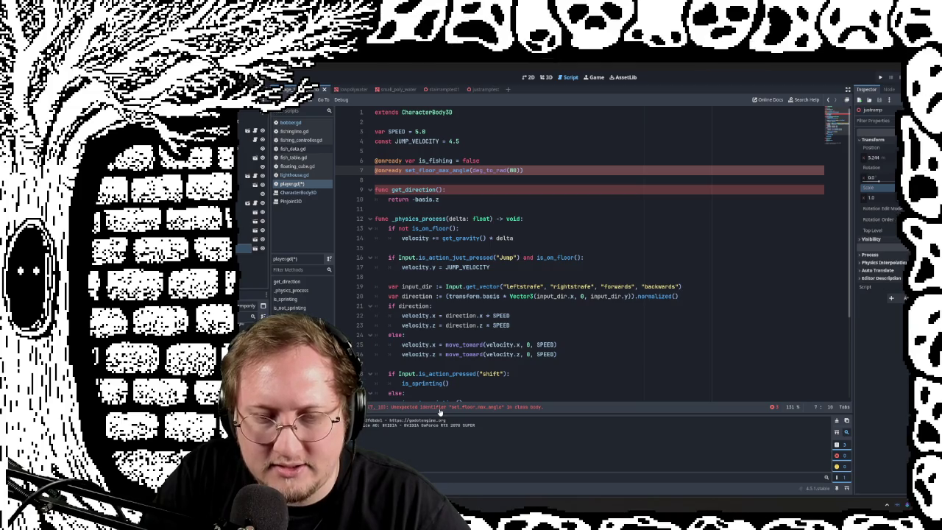
Step: Look up set_floor_max_angle in the CharacterBody3D docs, then go back to player.gd
left_click(440, 171)
left_click(440, 171, "ctrl")
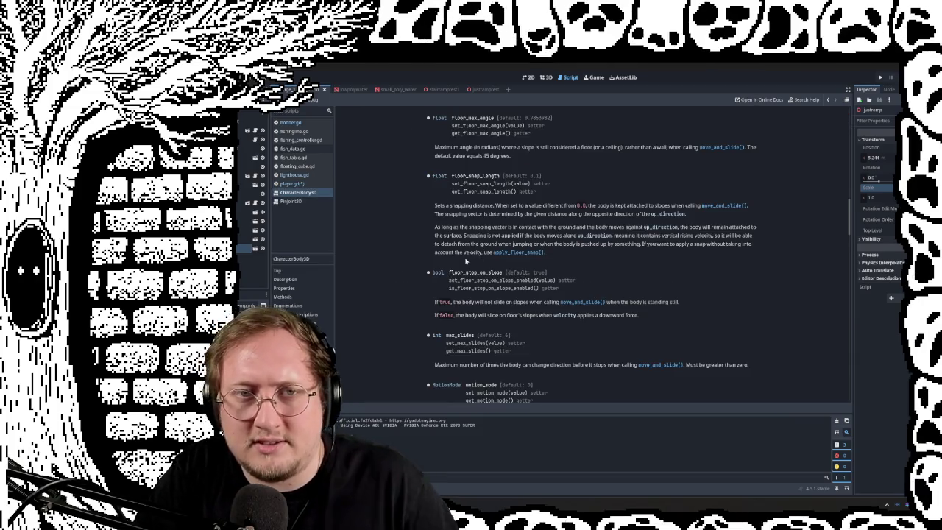
scroll(494, 222, "up", 5)
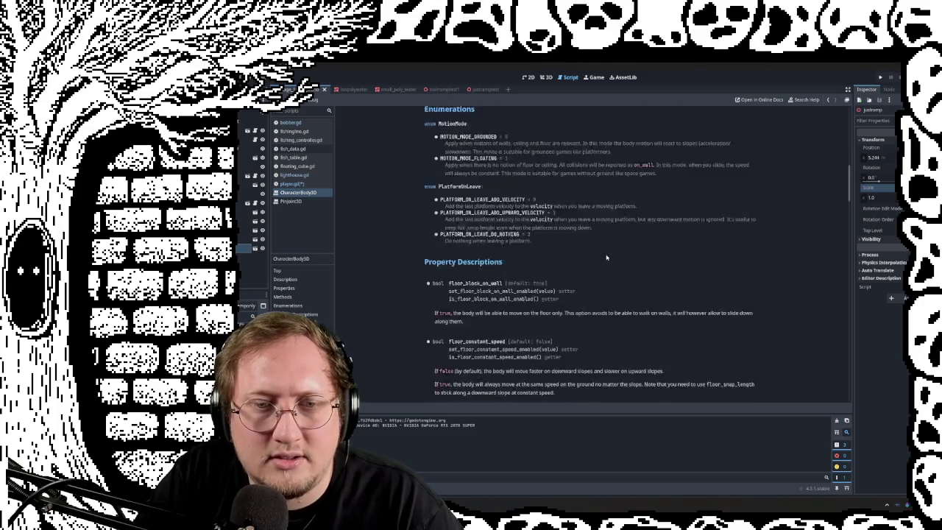
scroll(478, 224, "down", 3)
scroll(552, 265, "down", 6)
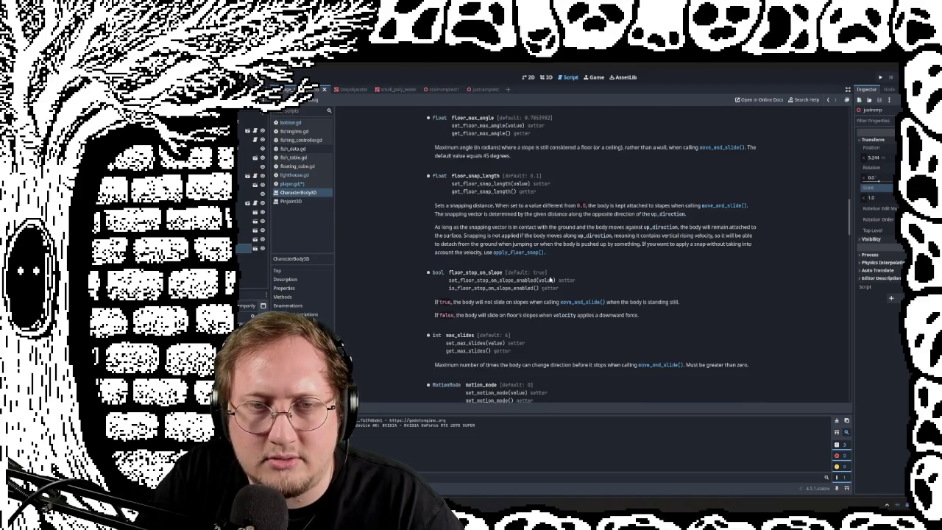
scroll(626, 295, "up", 5)
scroll(628, 310, "up", 15)
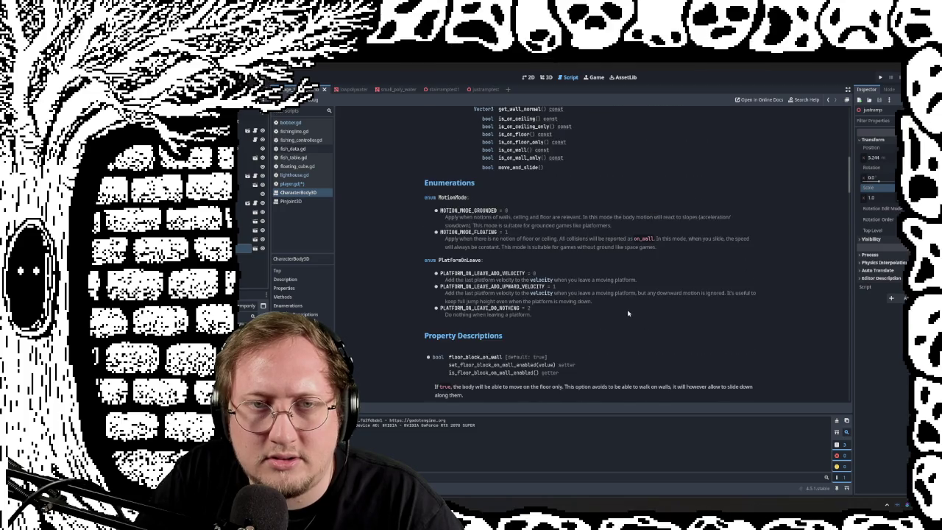
scroll(628, 312, "up", 3)
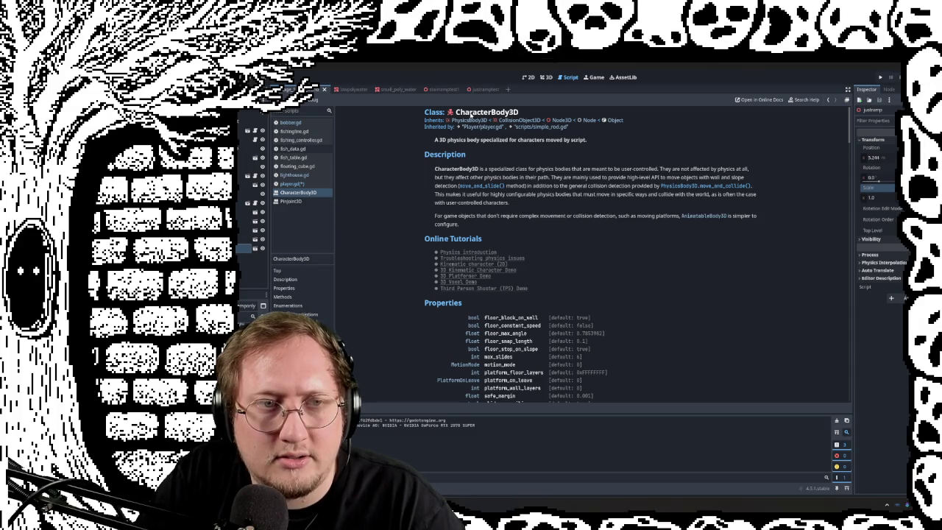
left_click(291, 183)
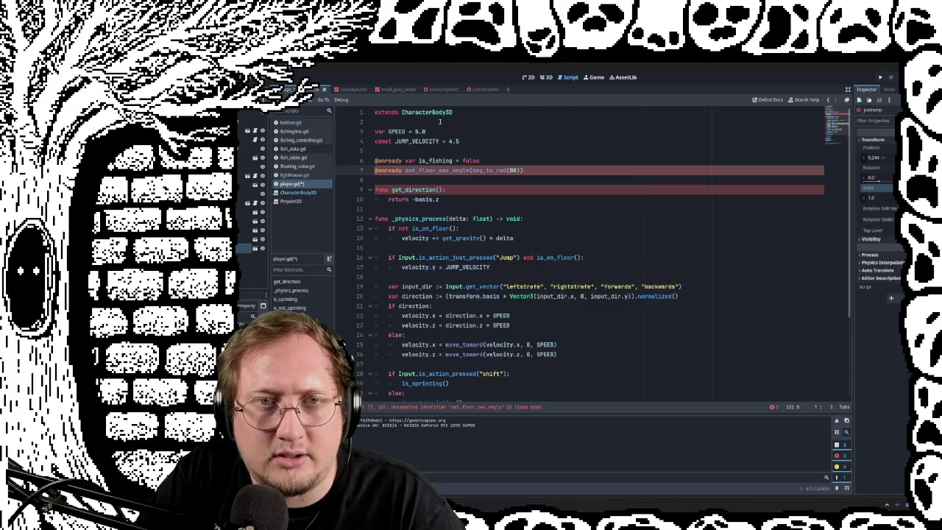
left_click(404, 170)
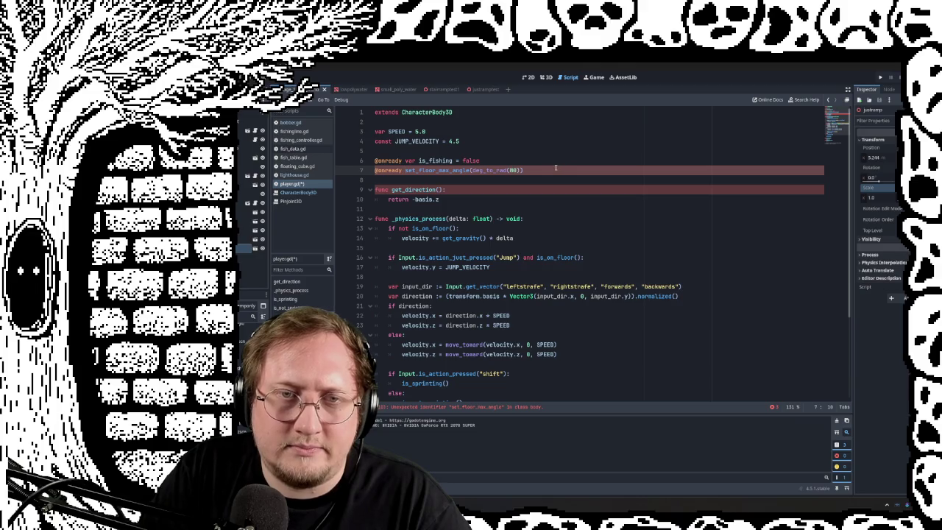
scroll(544, 172, "down", 4)
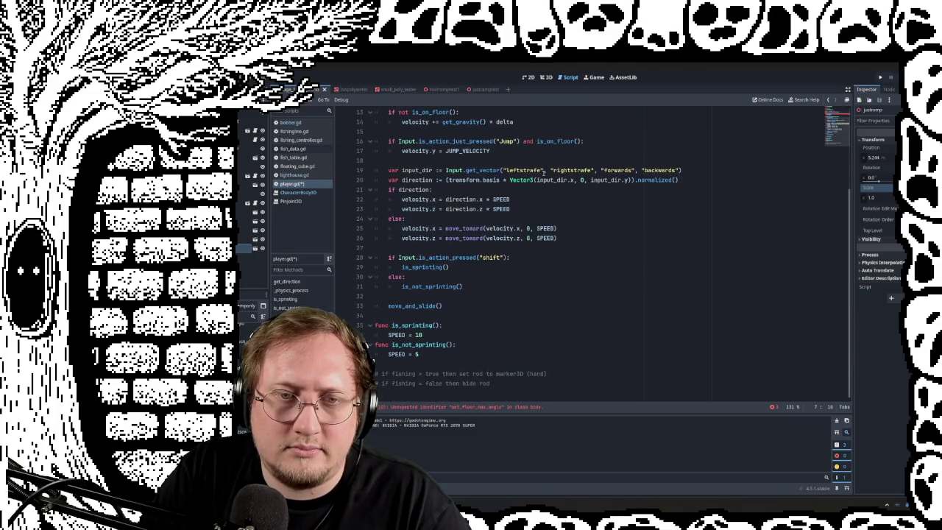
scroll(495, 277, "up", 4)
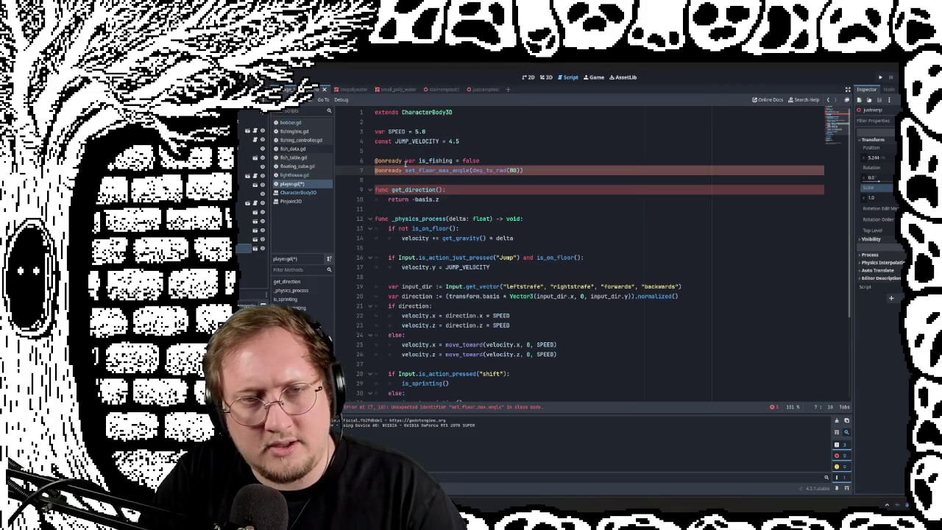
left_click_drag(405, 161, 374, 170)
left_click(381, 170)
key("Return")
key("Return")
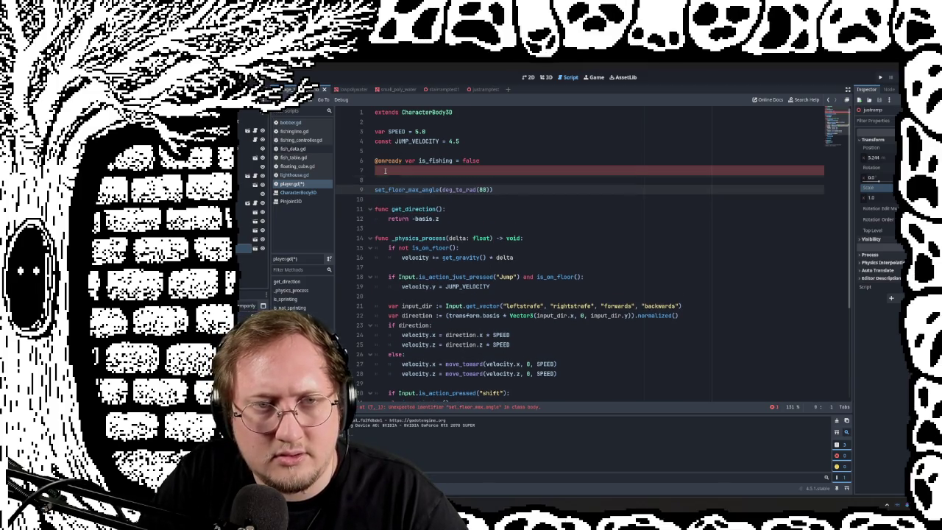
left_click(384, 181)
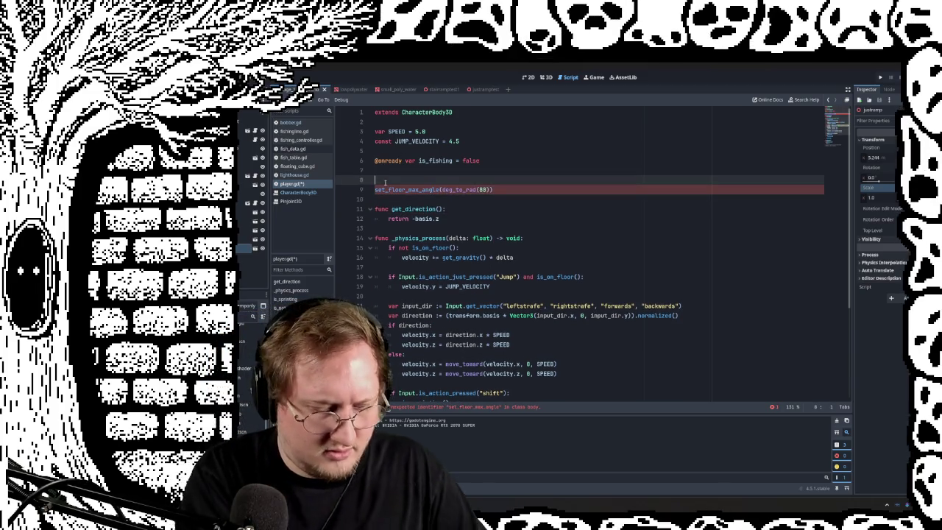
type("func read")
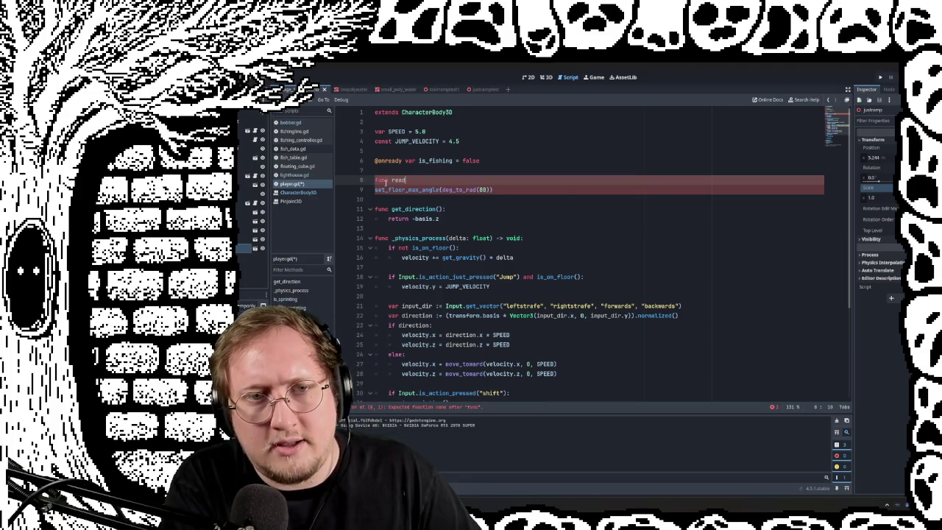
type("y(")
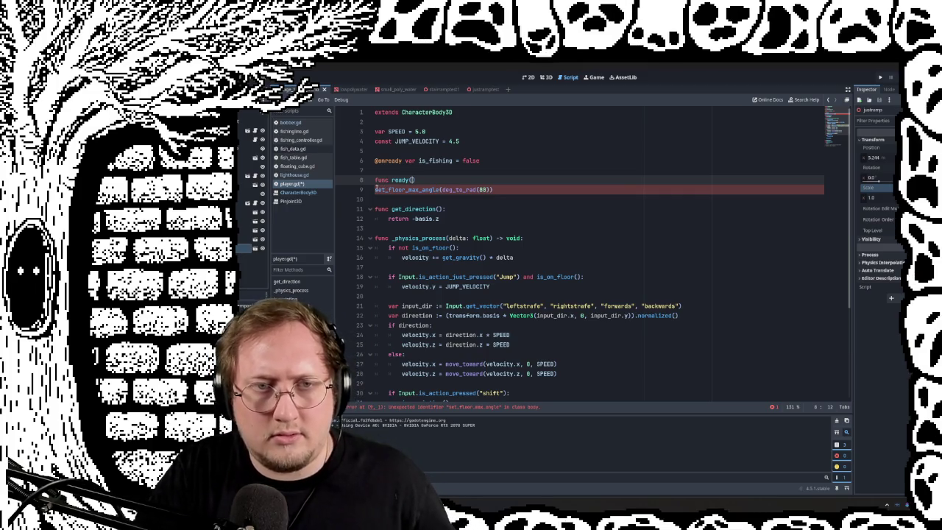
key("Down")
key("Home")
key("Tab")
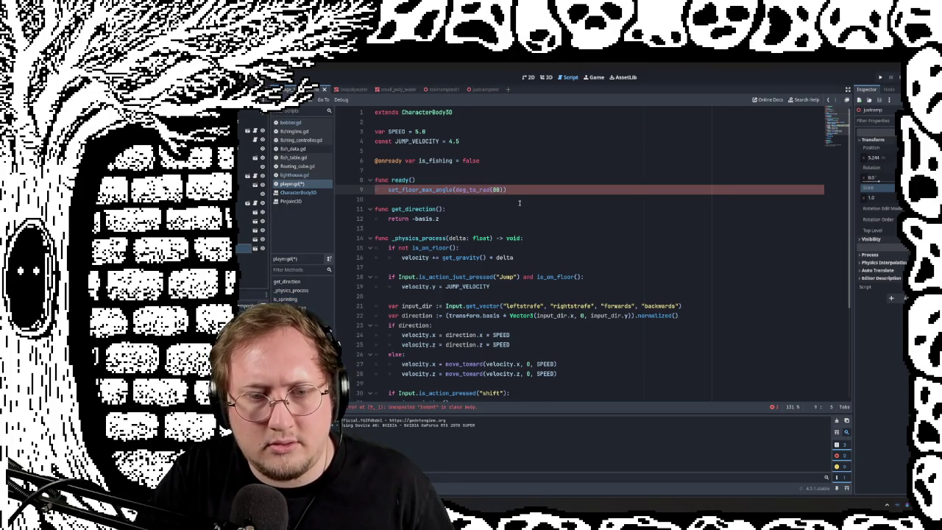
Step: Strip the set_ prefix and indent so line 9 reads floor_max_angle(deg_to_rad(80))
key("BackSpace")
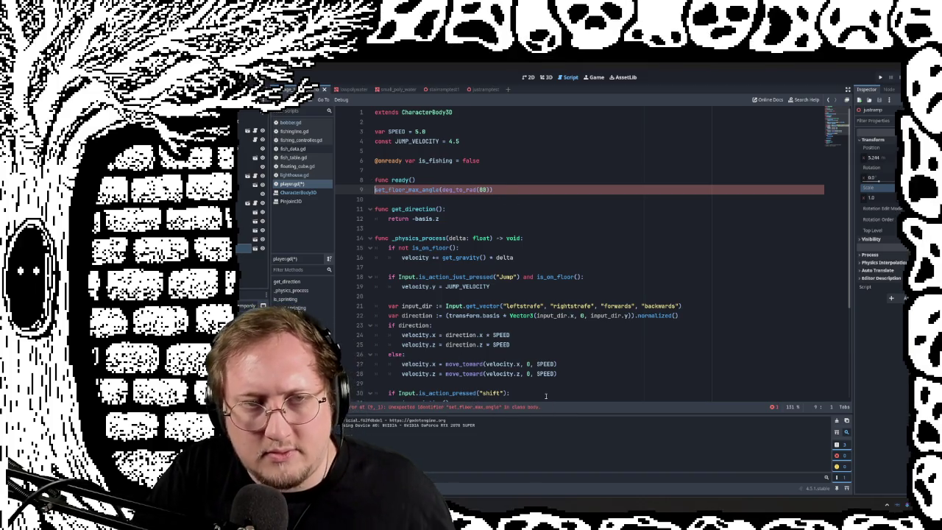
key("Tab")
left_click_drag(404, 189, 388, 190)
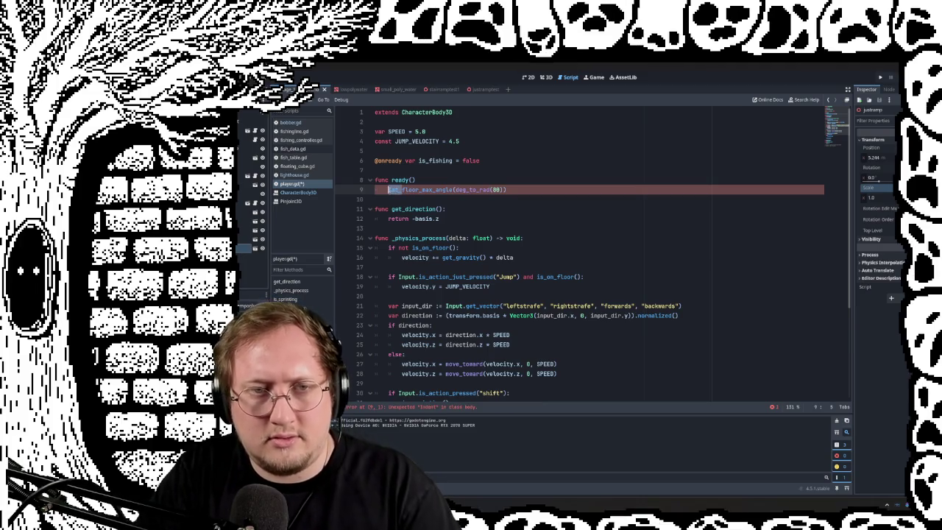
key("BackSpace")
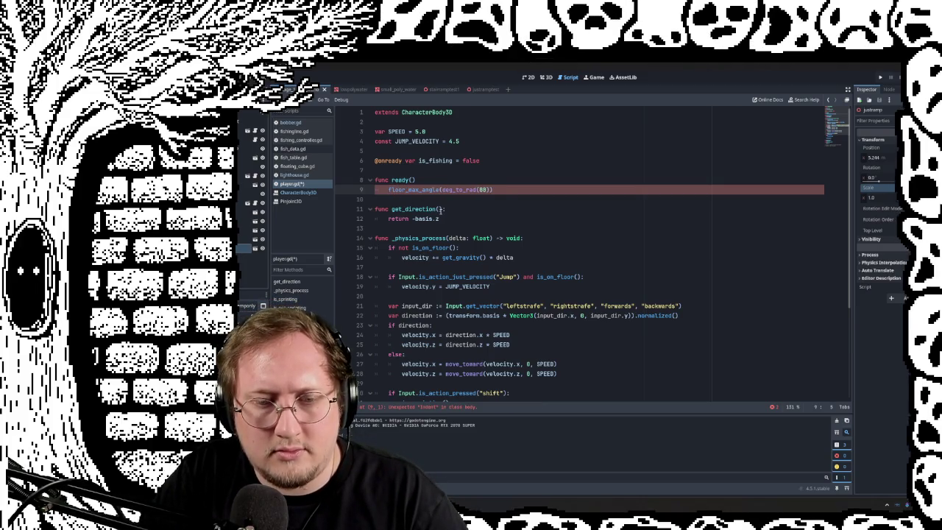
key("BackSpace")
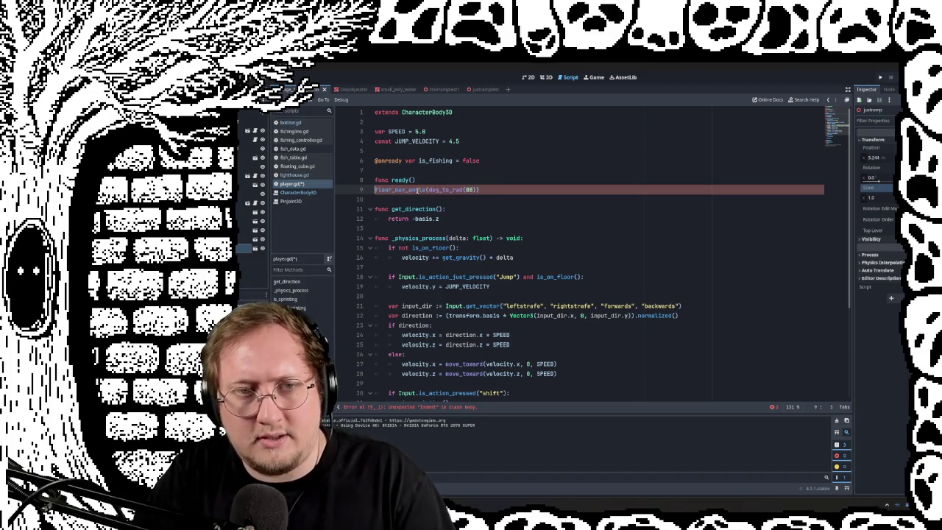
mouse_move(431, 190)
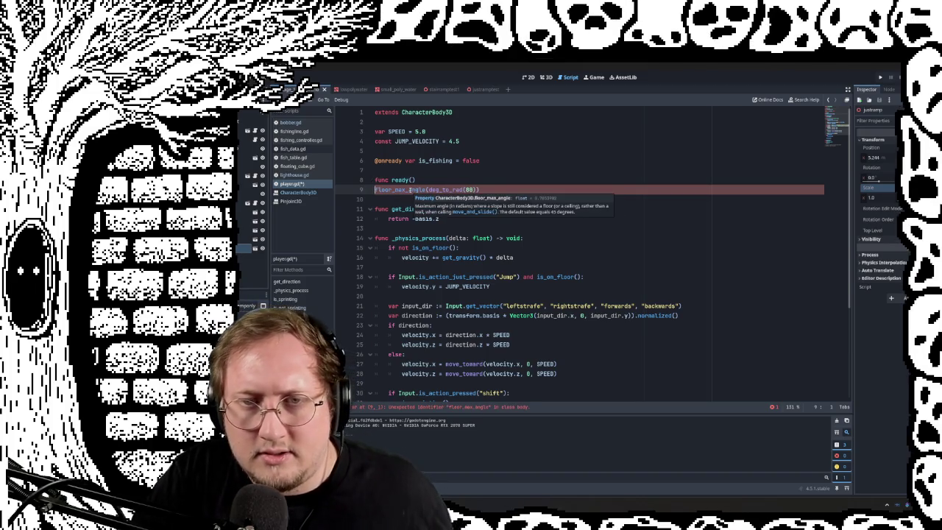
left_click(402, 192, "ctrl")
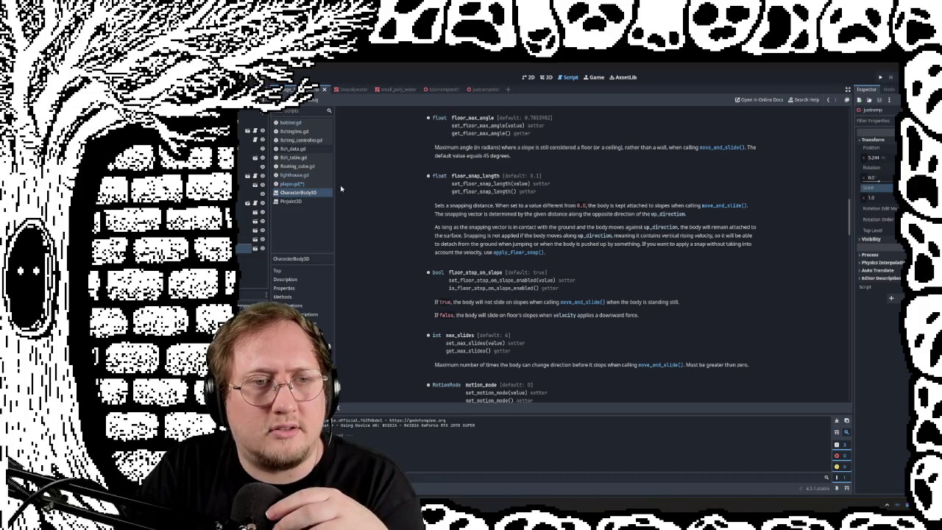
left_click(316, 184)
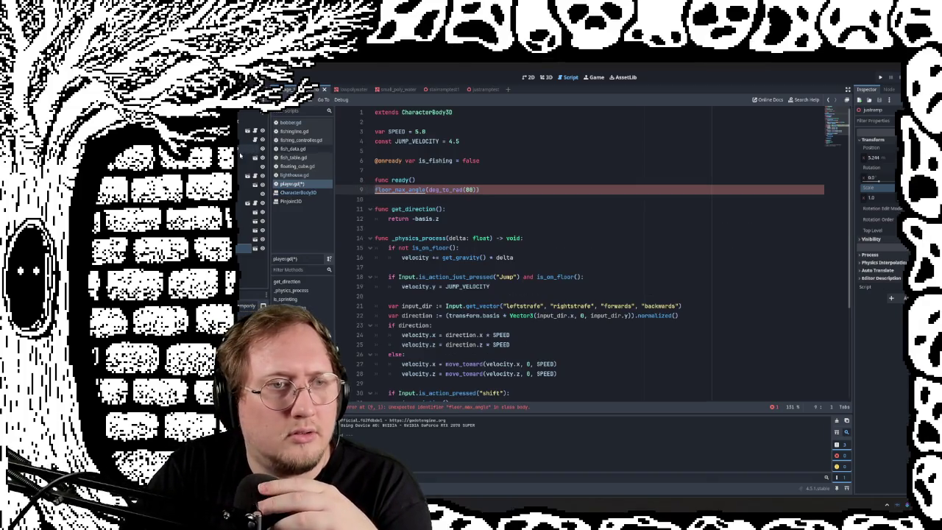
Step: Delete the func ready() floor_max_angle lines from player.gd
left_click(507, 89)
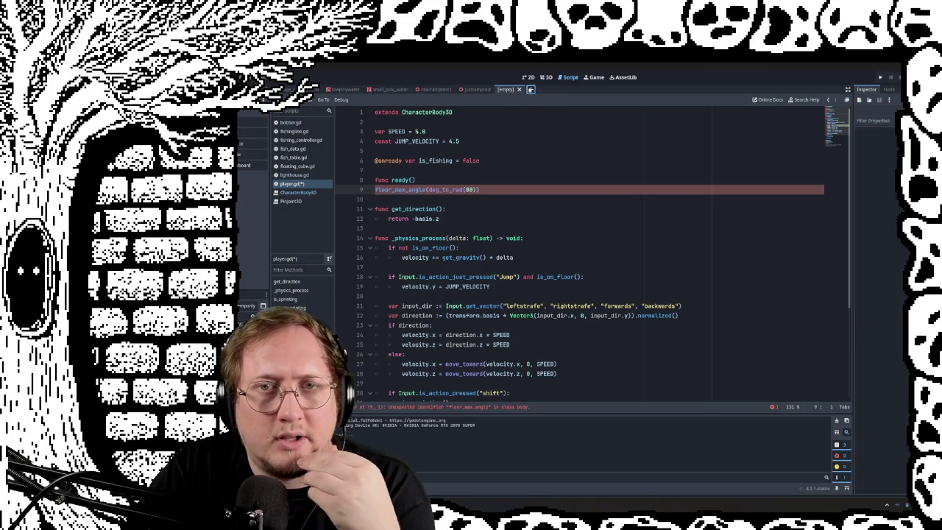
left_click(519, 89)
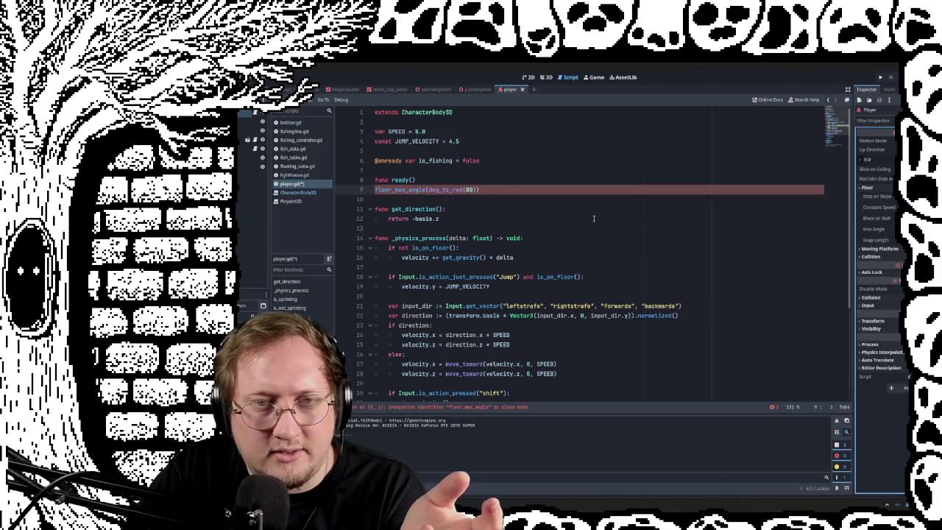
key("BackSpace")
key("BackSpace")
key("BackSpace")
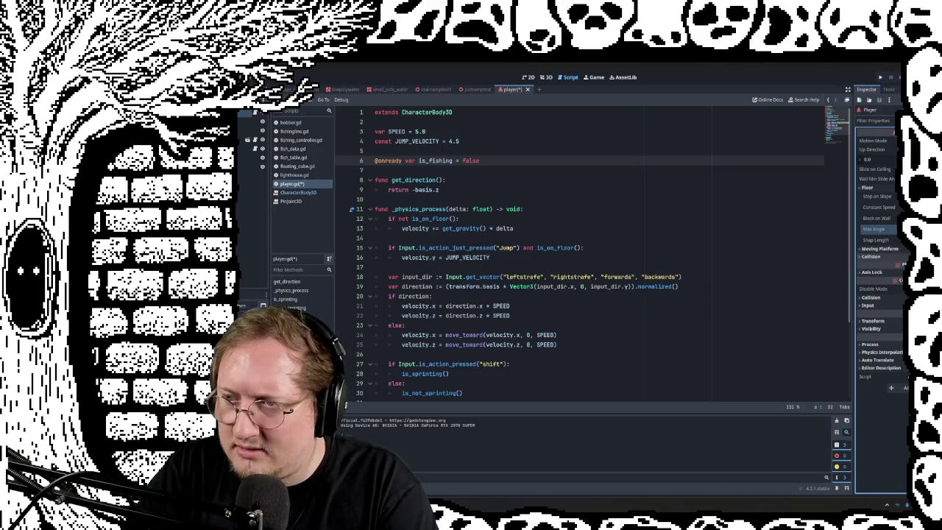
Step: Switch back to the curved ramp scene and show it in the 3D view
left_click(287, 90)
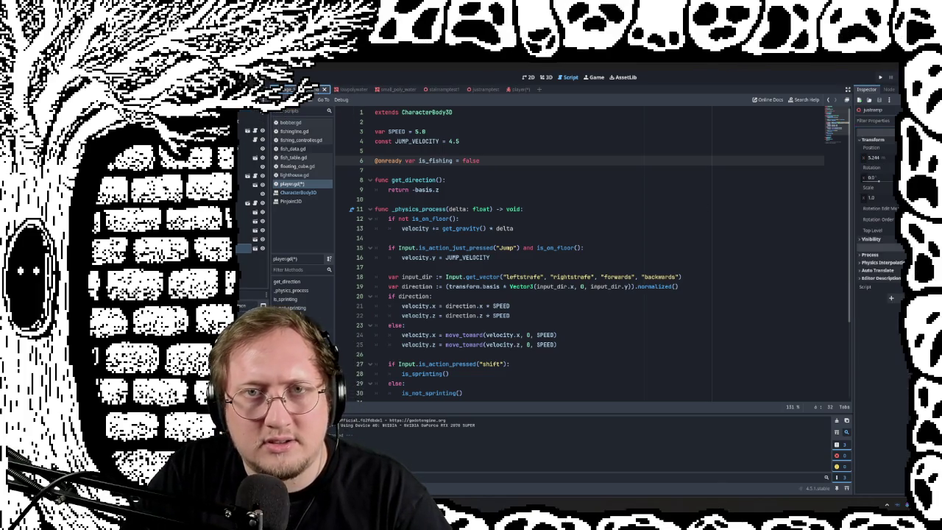
left_click(516, 89)
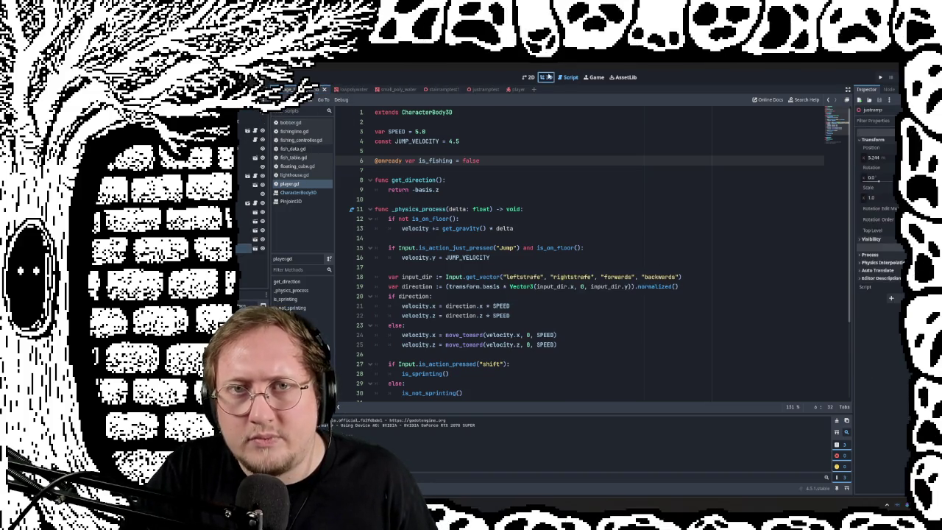
left_click(547, 77)
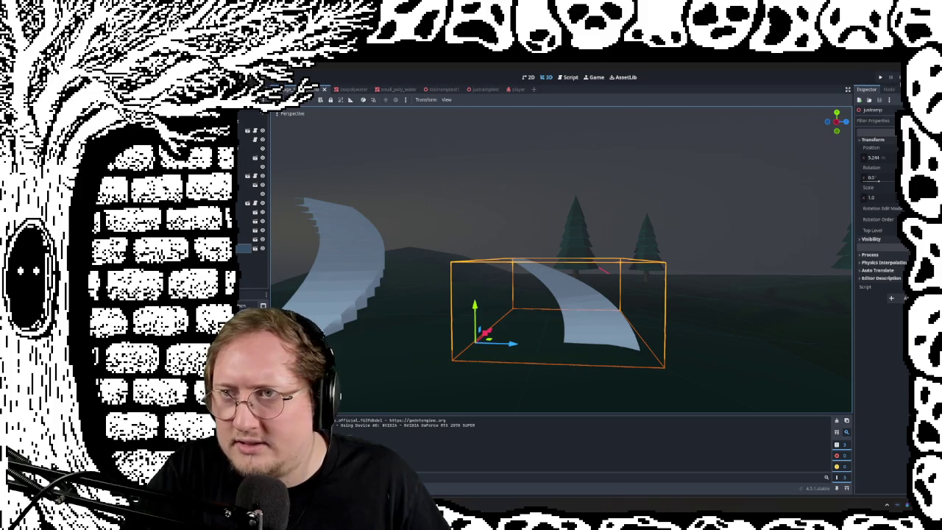
Step: Test-run the game twice with F5 and F8, then delete the justramp node
key("F5")
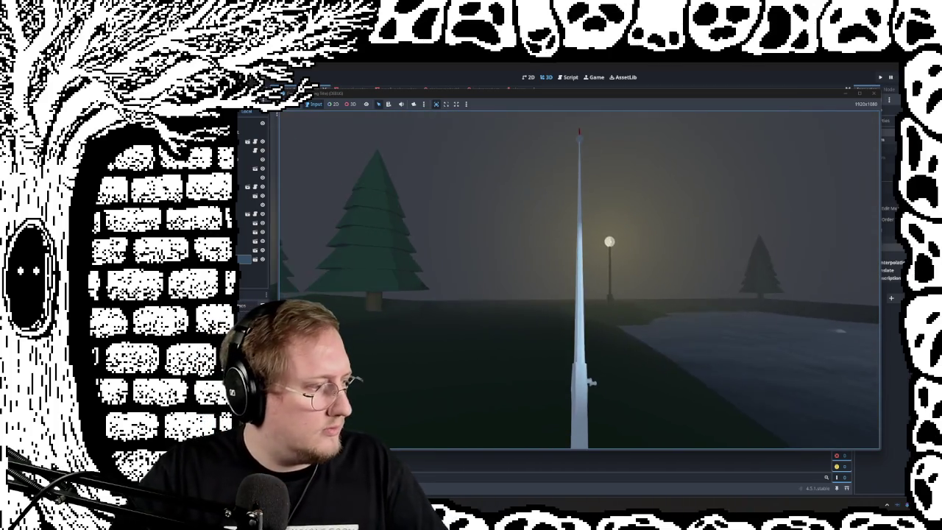
key("F8")
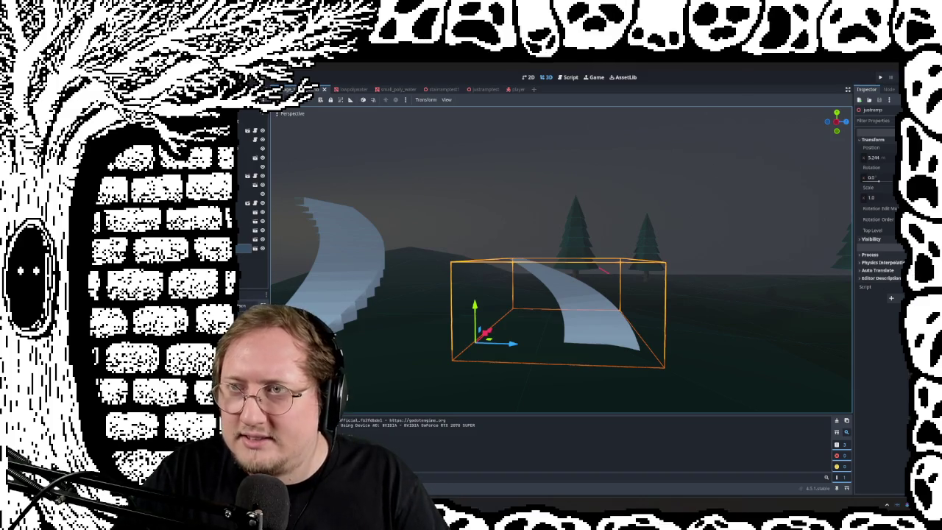
key("F5")
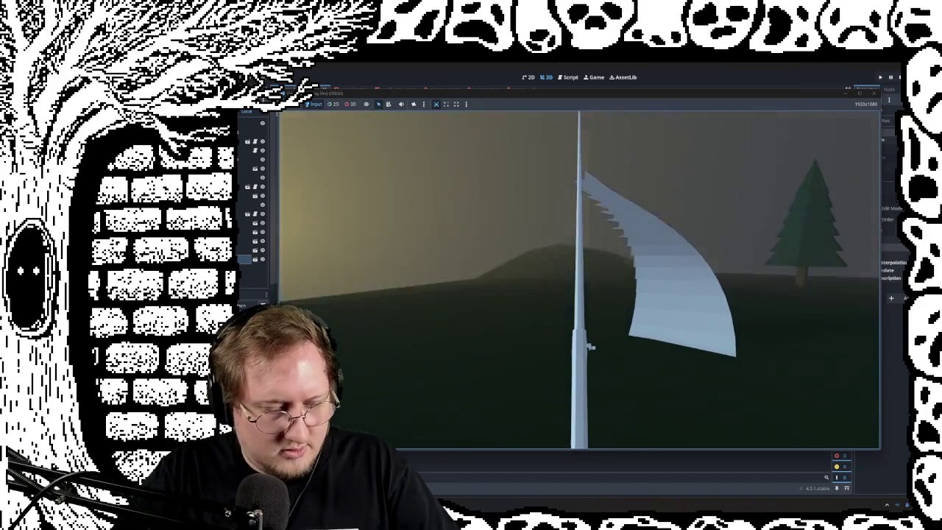
key("F8")
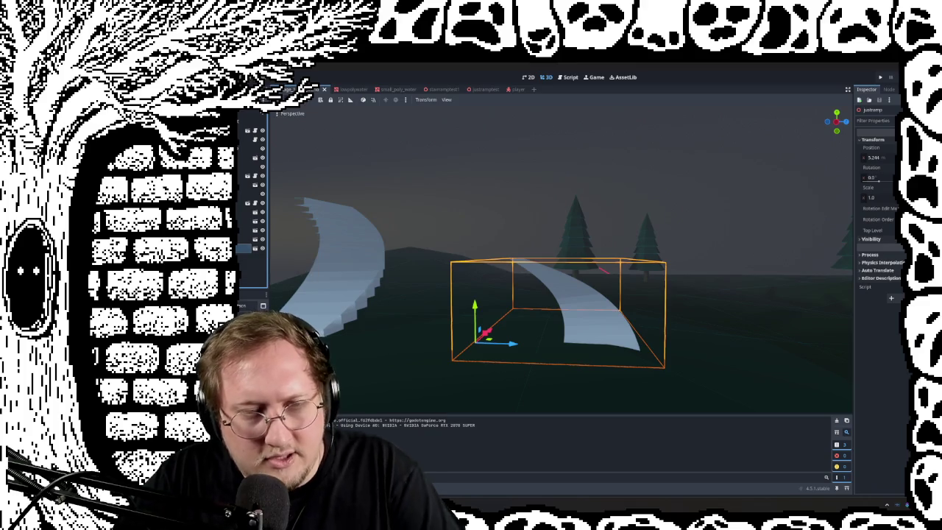
key("Delete")
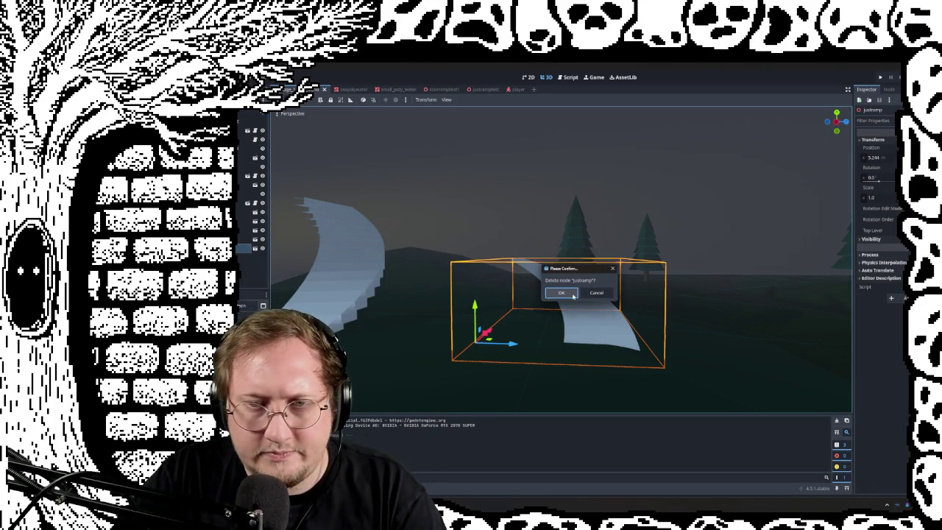
Step: Confirm removing justramp, select the spiral stairs, and fly the view around them
left_click(572, 294)
left_click(368, 250)
scroll(647, 294, "down", 3)
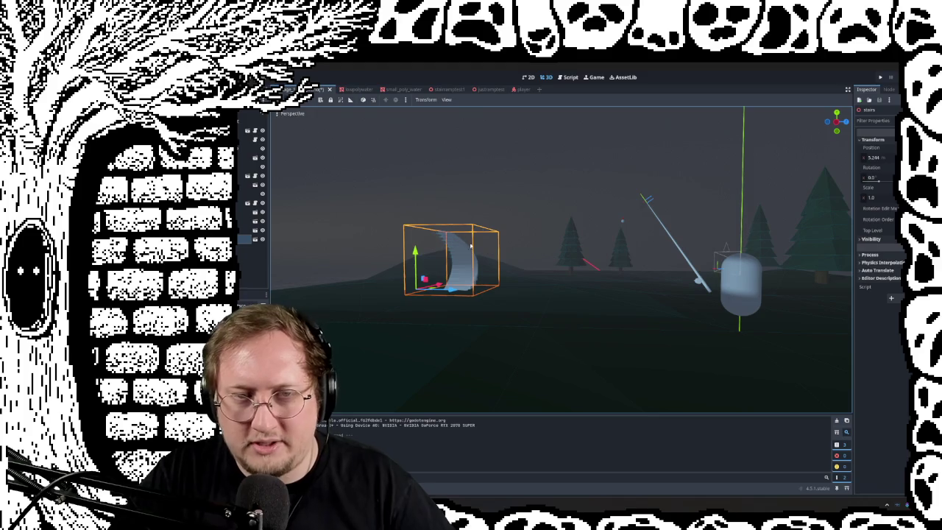
key("w")
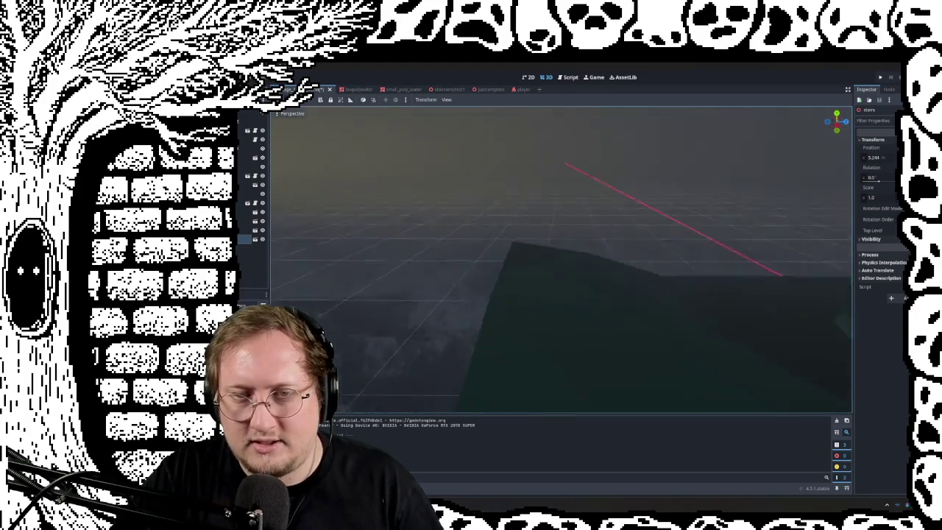
key("w")
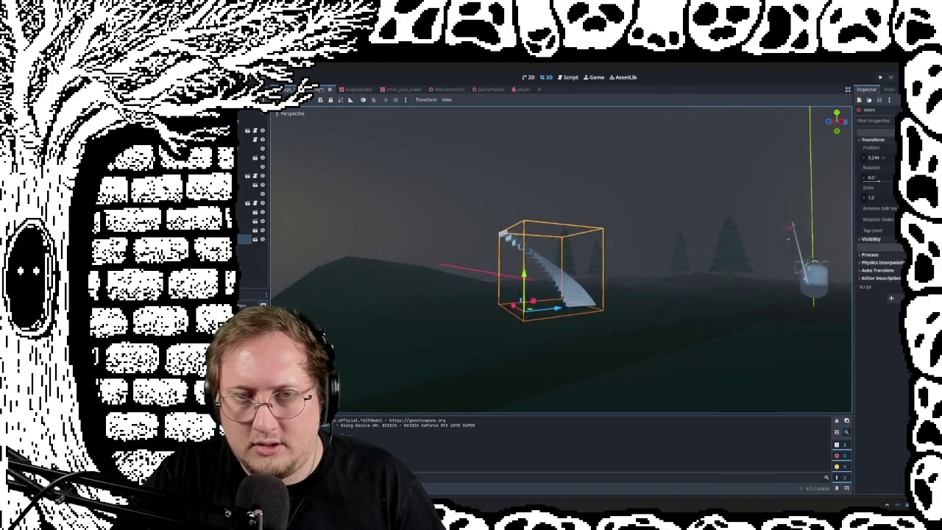
key("w")
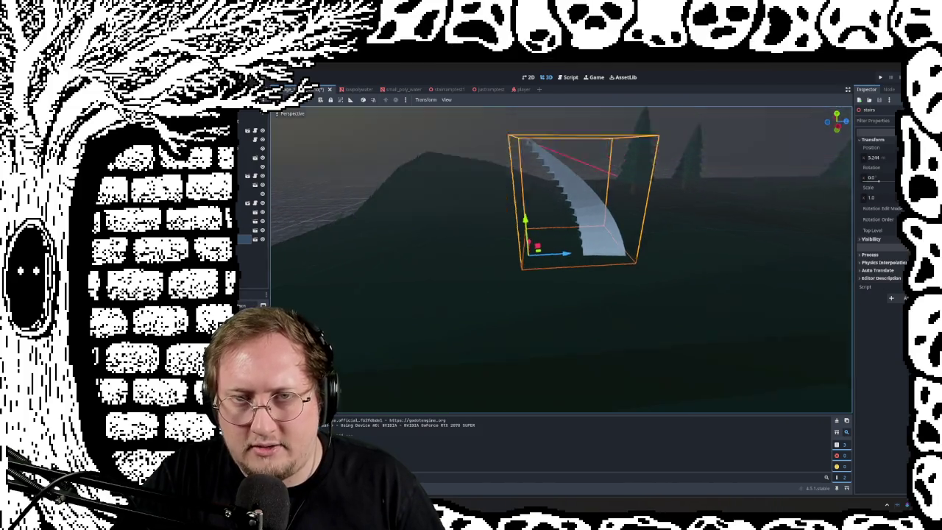
key("w")
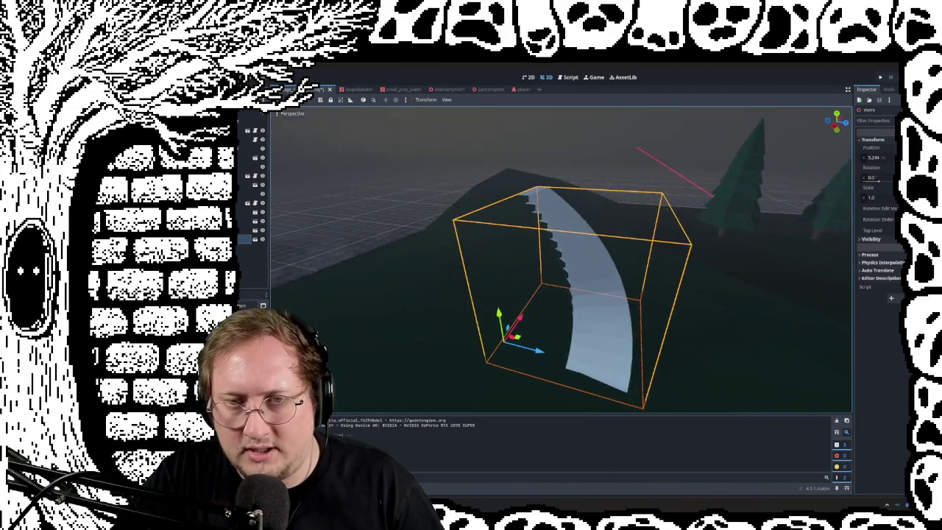
key("w")
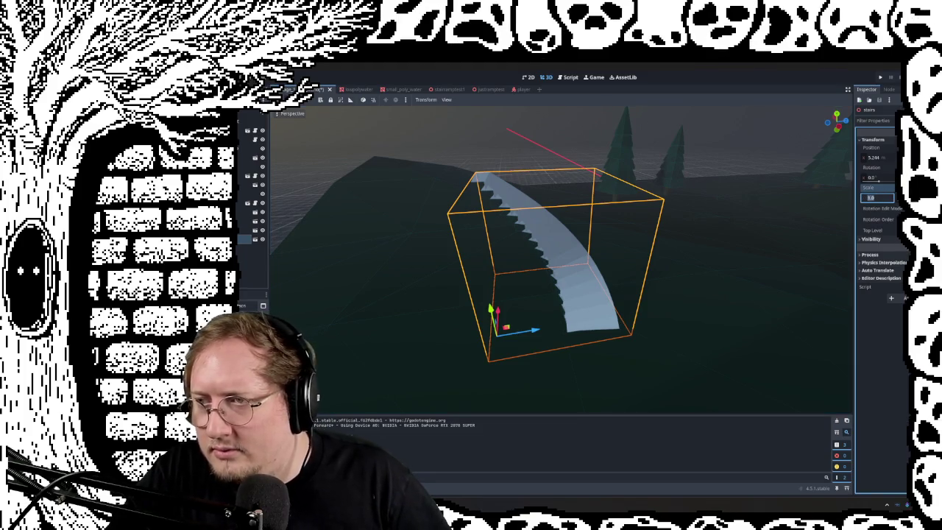
Step: Set the stairs' scale to 5, drag them to position 19.275, and run the game
left_click(877, 198)
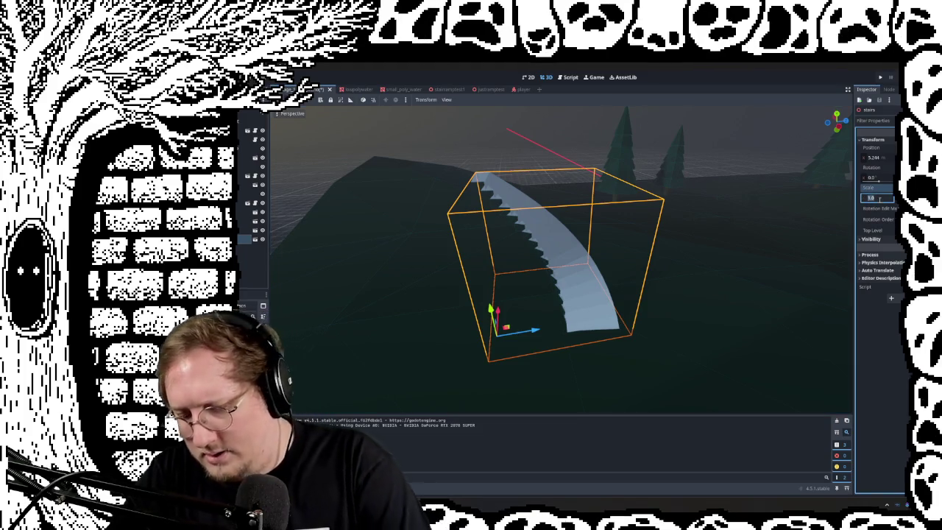
key("Return")
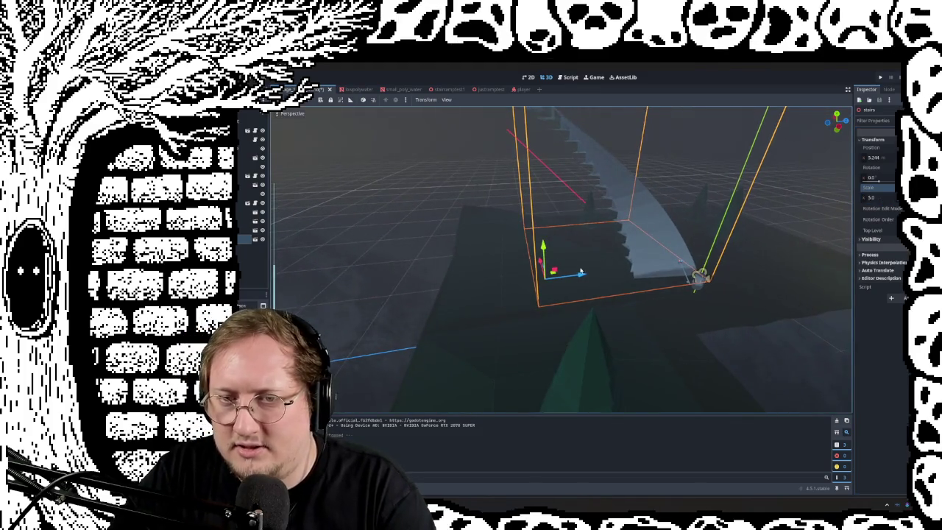
scroll(581, 272, "up", 2)
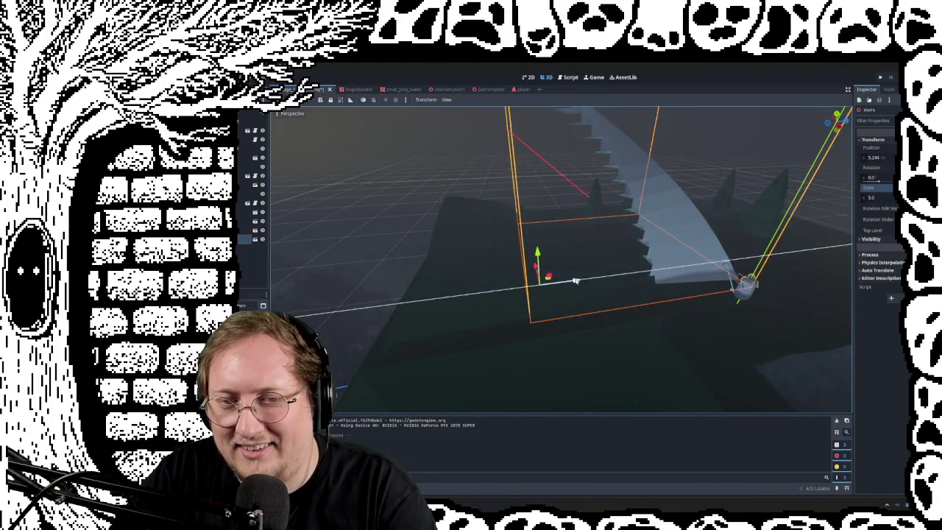
mouse_move(576, 281)
left_mouse_down()
mouse_move(342, 278)
mouse_move(324, 296)
mouse_move(298, 248)
mouse_move(295, 280)
mouse_move(316, 290)
mouse_move(395, 219)
mouse_move(377, 237)
mouse_move(400, 230)
left_mouse_up()
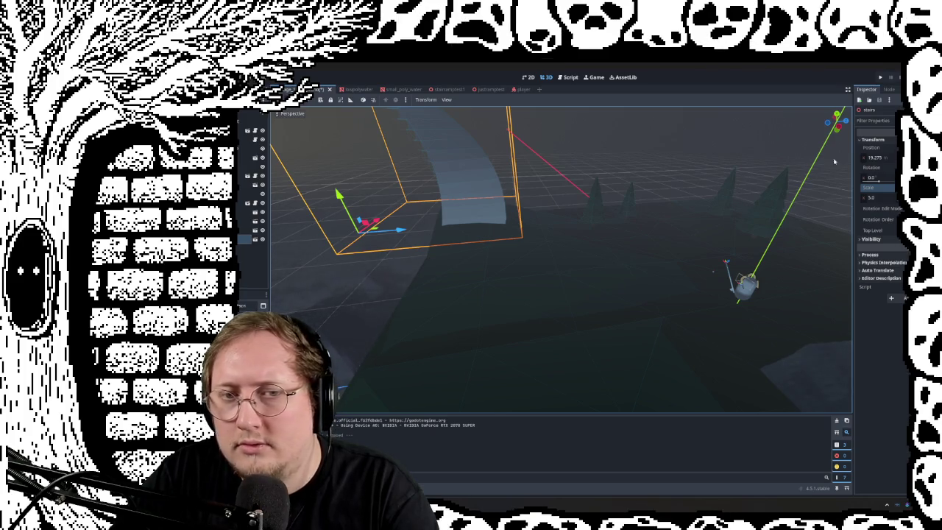
key("F5")
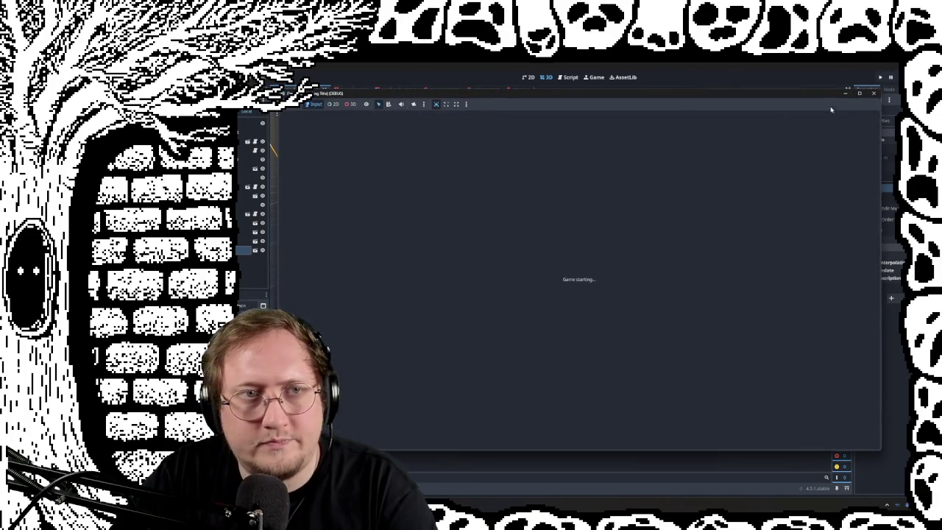
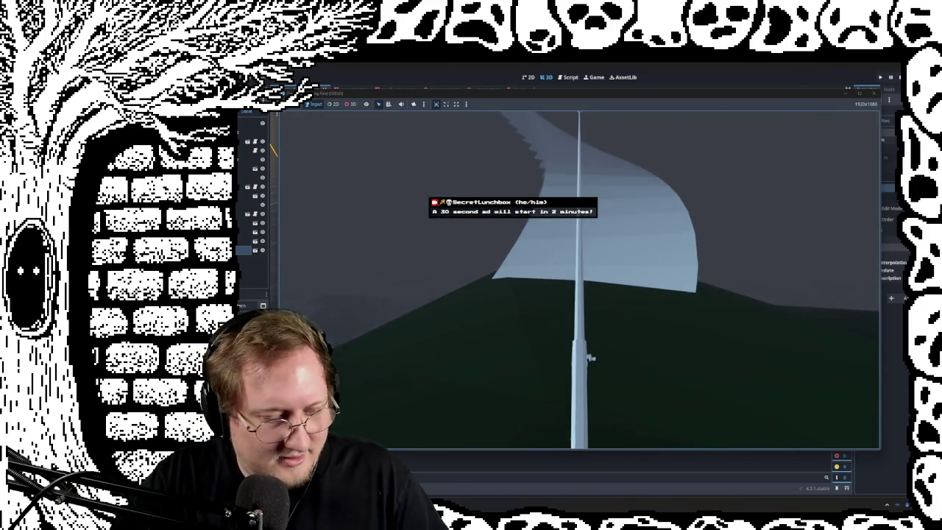
Step: Stop the running game and bring up player.gd in the Script editor
key("F8")
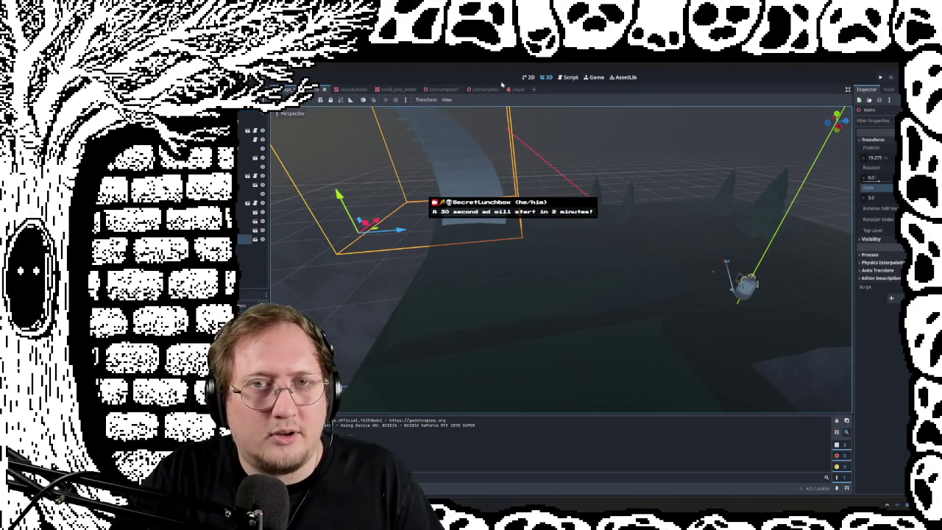
left_click(567, 77)
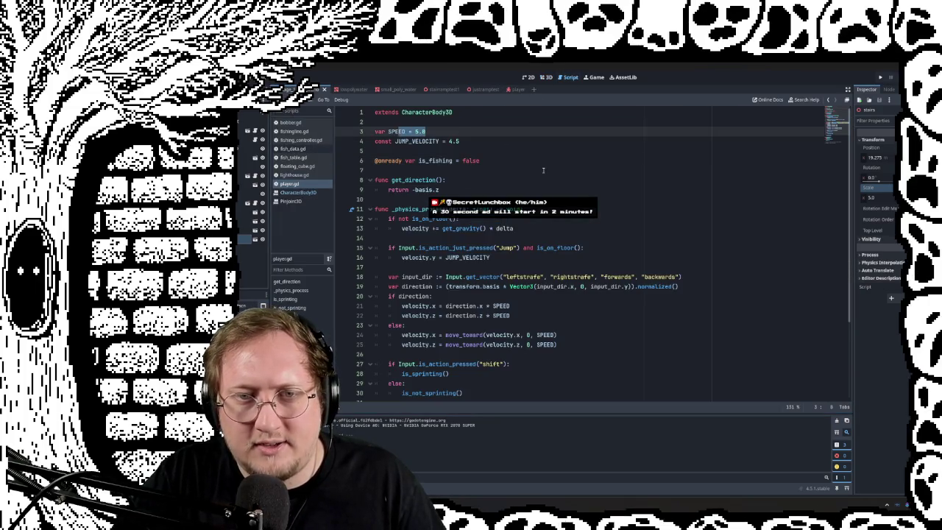
scroll(544, 171, "down", 4)
left_click_drag(509, 257, 446, 258)
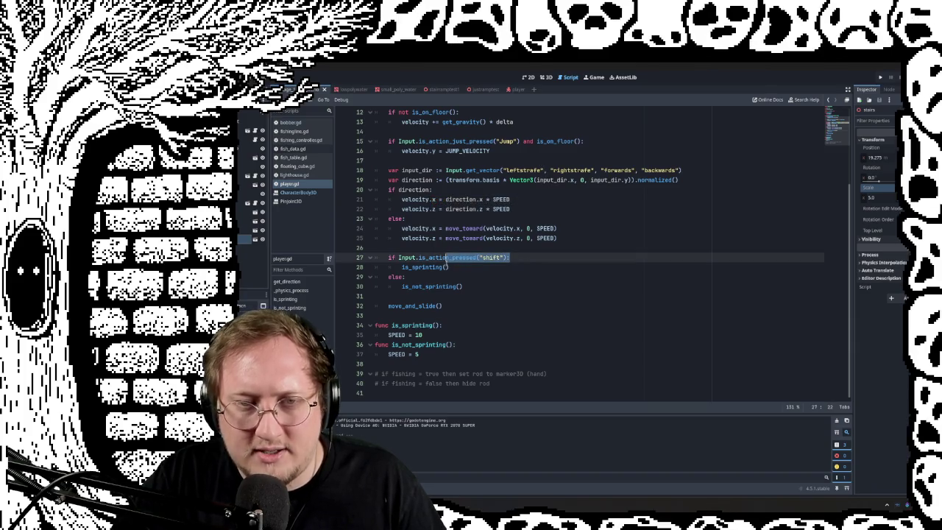
Step: Change SPEED in is_sprinting() from 10 to 7.5
left_click(412, 335)
left_click(393, 325)
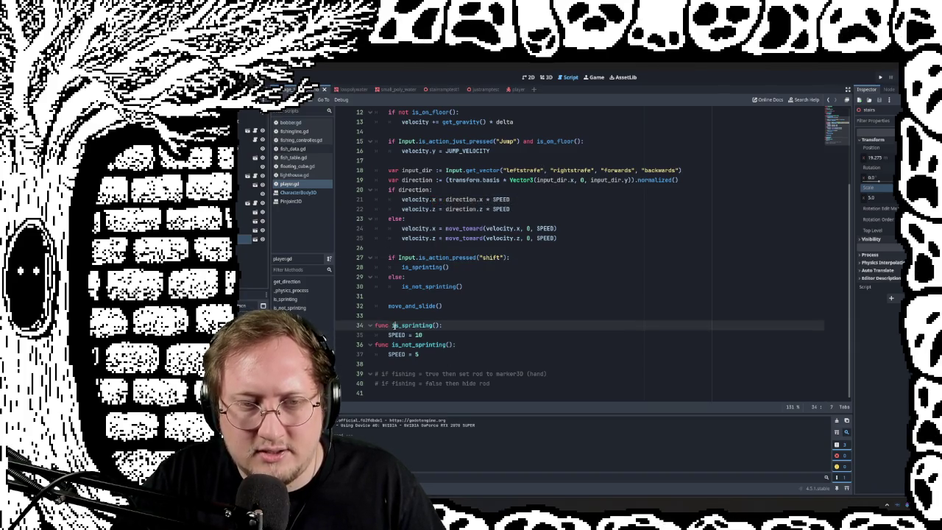
left_click_drag(392, 325, 443, 325)
left_click(453, 326)
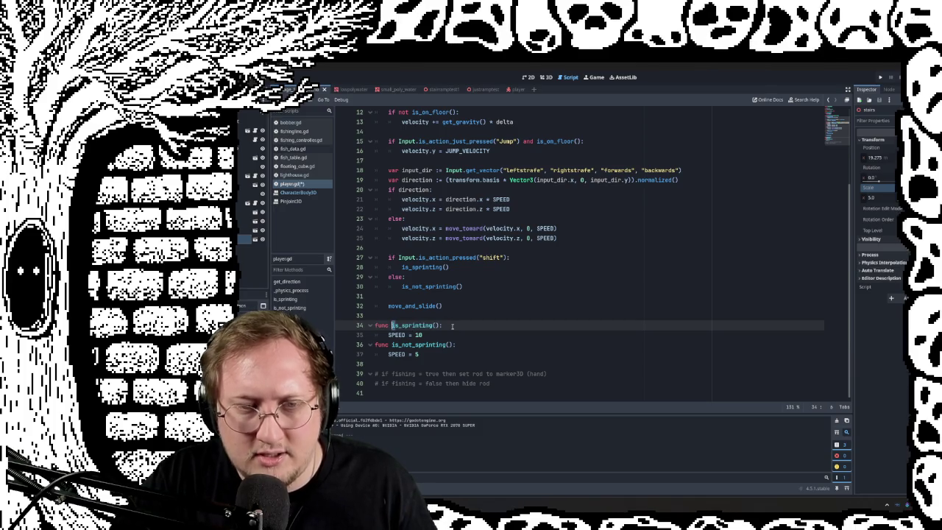
left_click(434, 334)
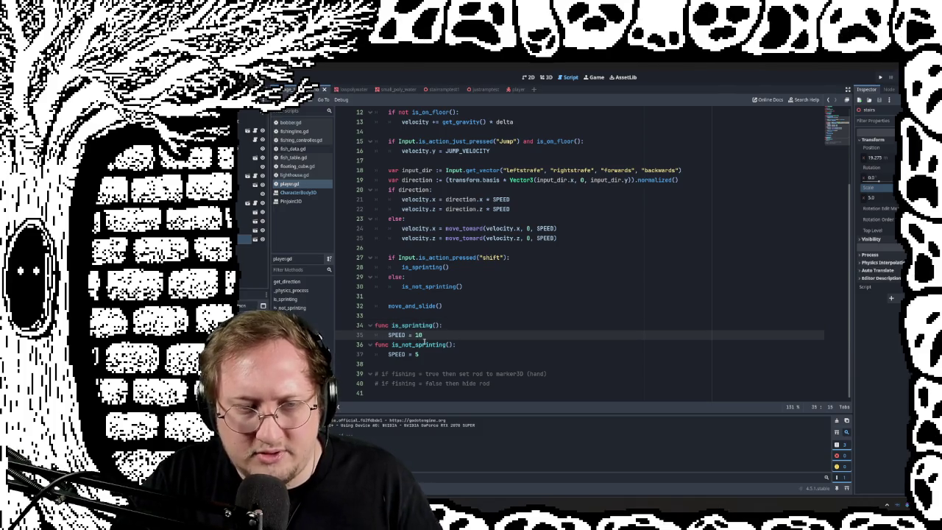
key("BackSpace")
key("BackSpace")
type("7.")
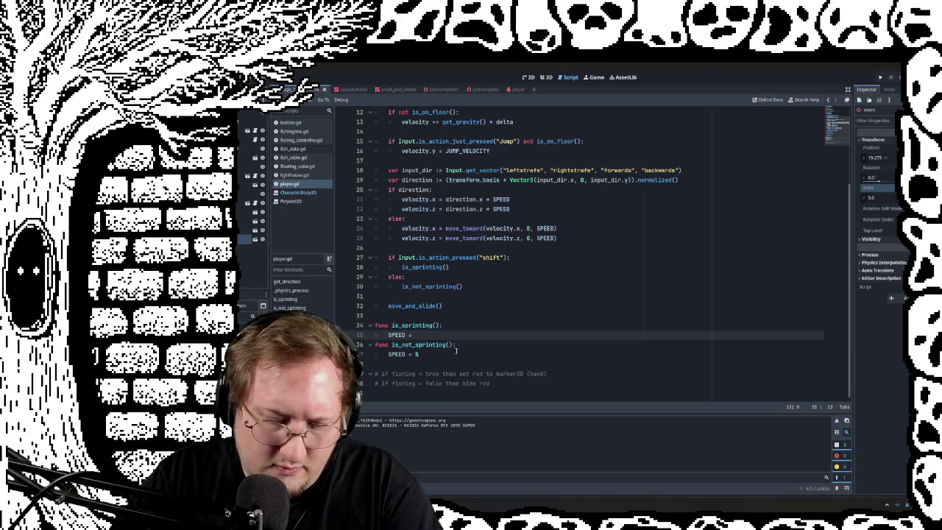
type("5")
key("Down")
key("Down")
key("Down")
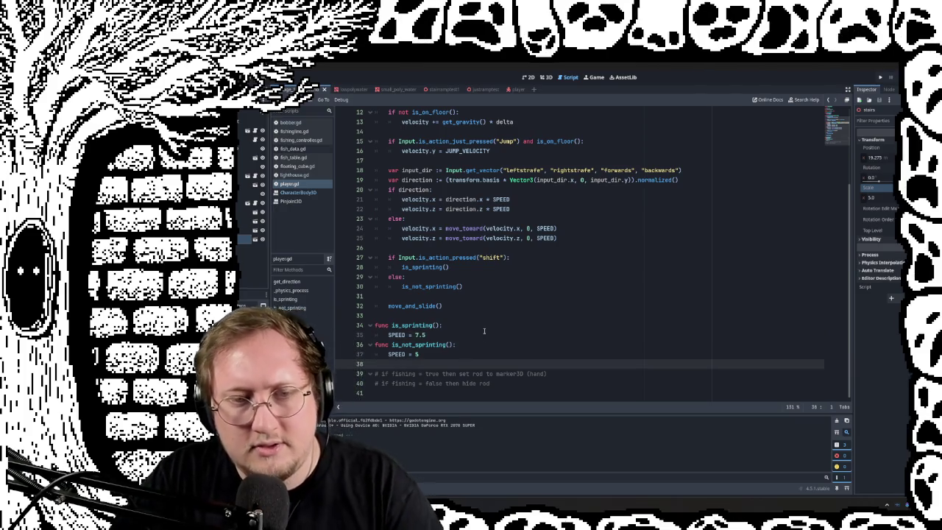
scroll(574, 310, "up", 4)
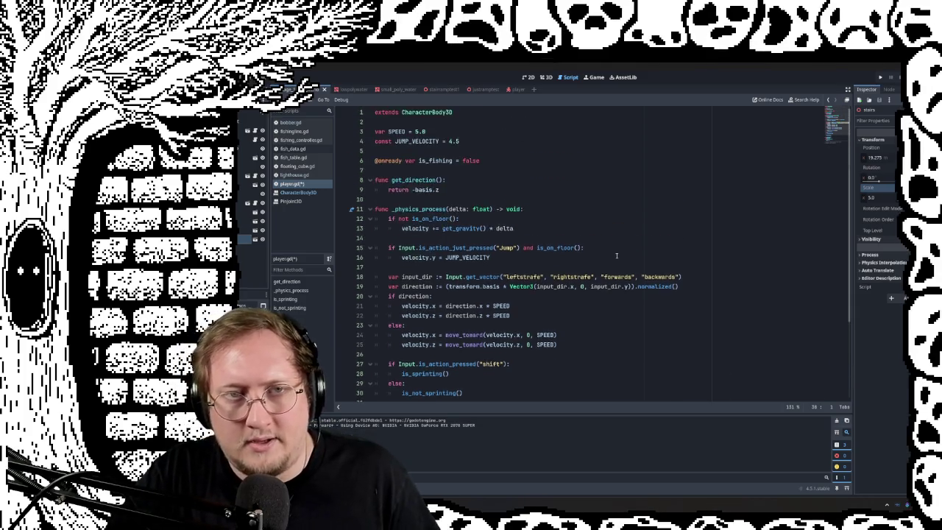
scroll(621, 262, "down", 4)
scroll(622, 262, "up", 4)
scroll(571, 319, "down", 4)
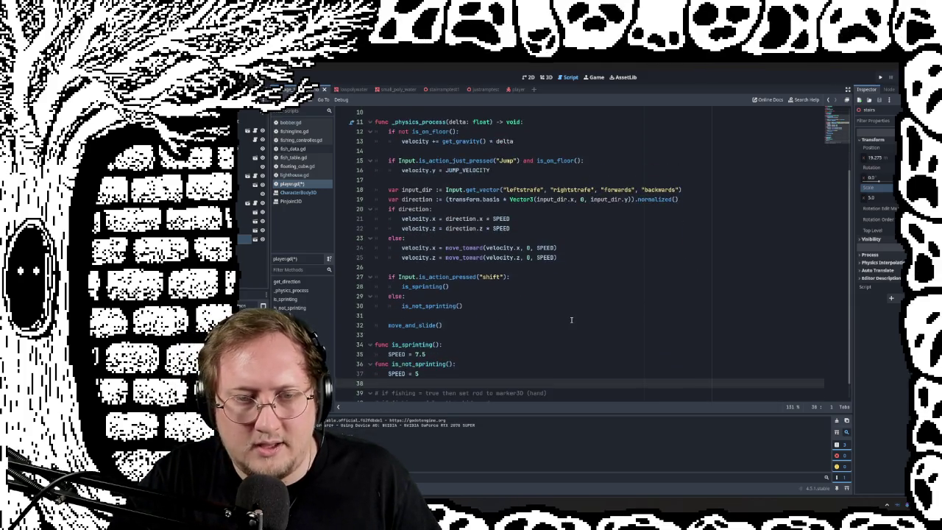
Step: Run the project, playtest walking and the 7.5 sprint, then stop the game
left_click(881, 77)
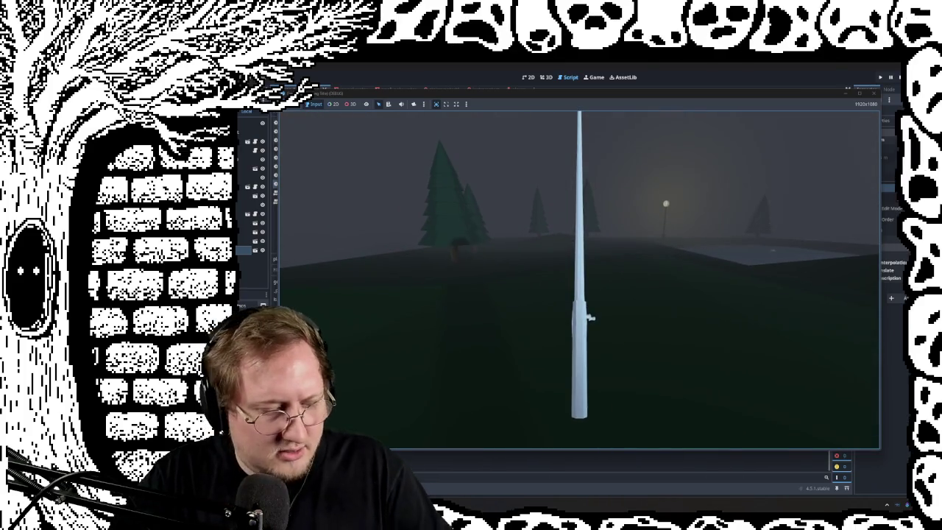
key("F8")
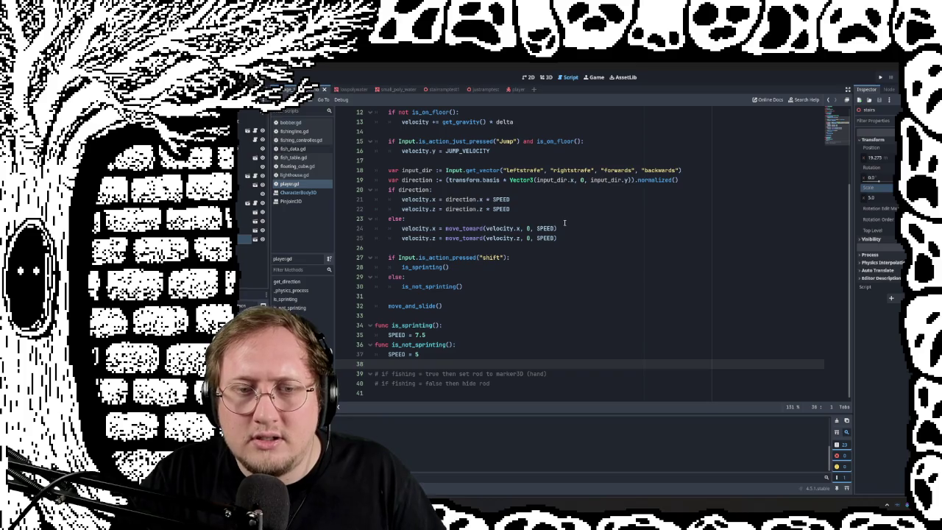
Step: Review the is_on_floor gravity line, the Jump input check and the JUMP_VELOCITY constant
scroll(527, 258, "up", 4)
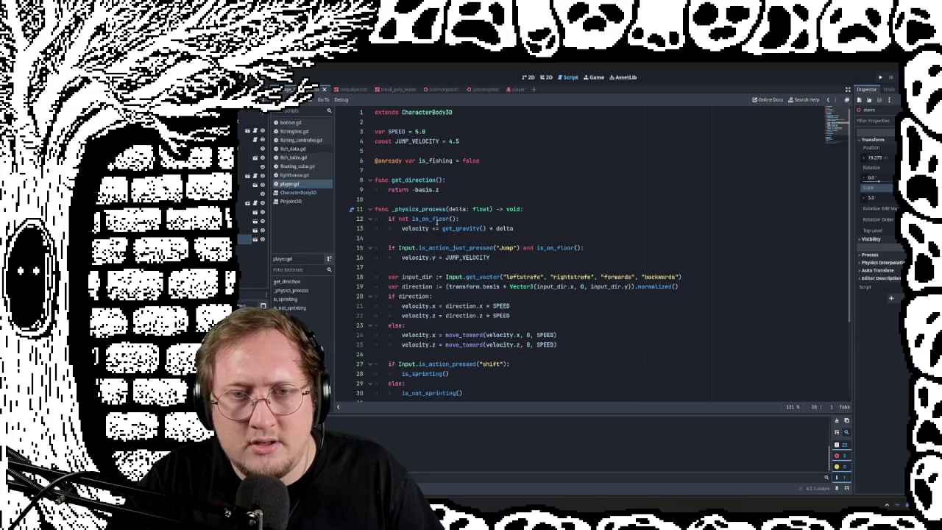
left_click(496, 228)
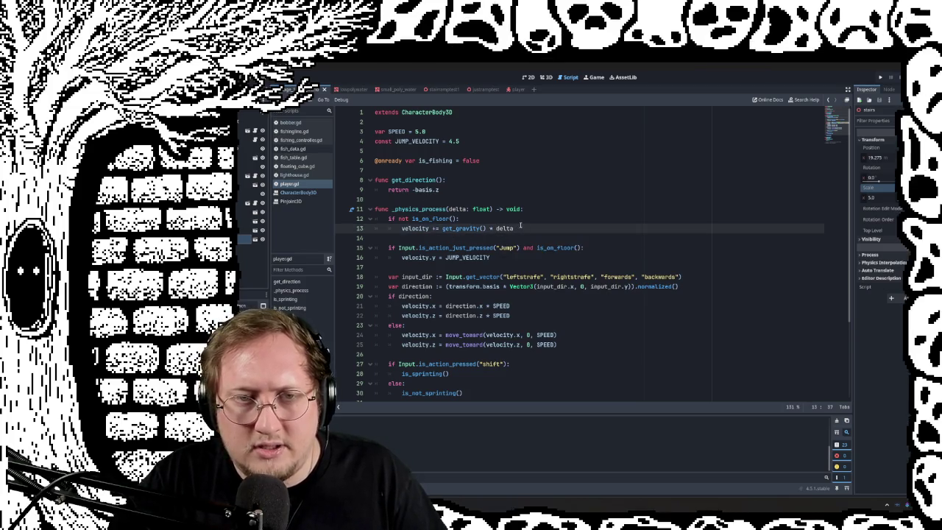
left_click(414, 218)
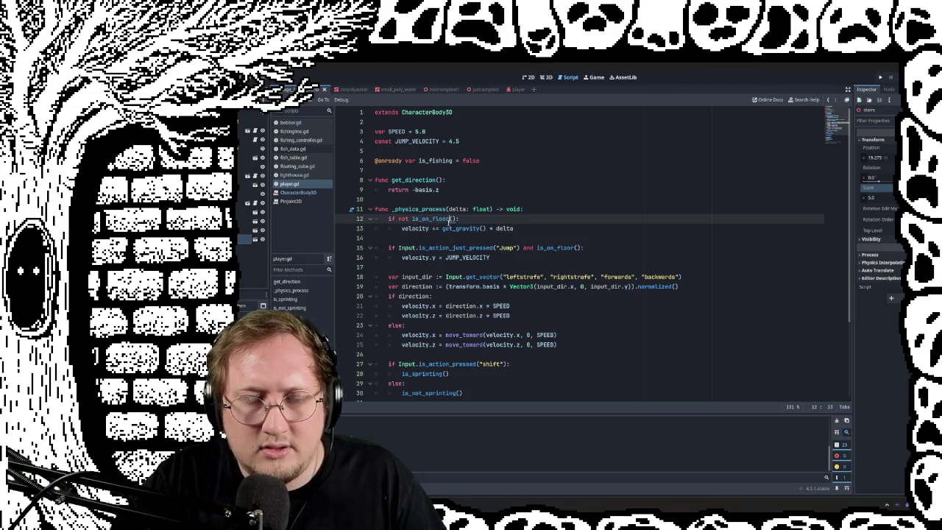
left_click(451, 228)
left_click(498, 248)
scroll(515, 254, "down", 2)
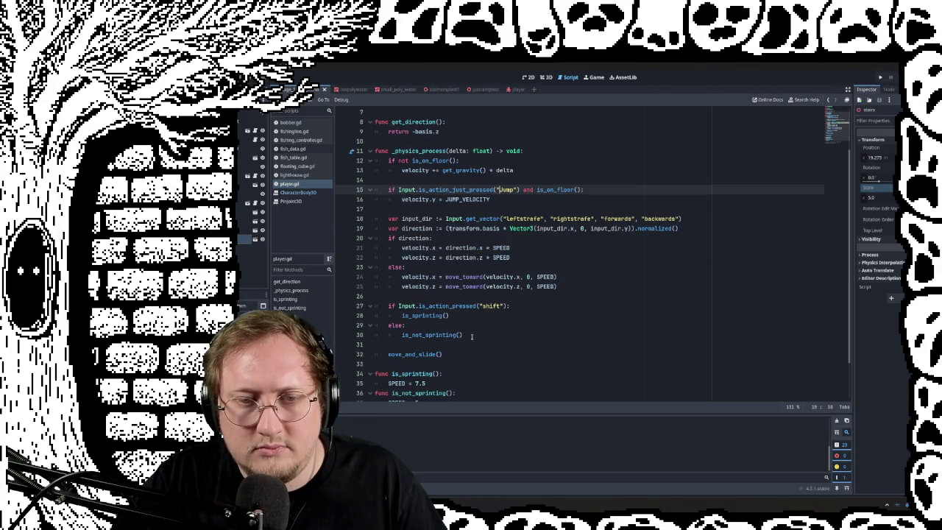
scroll(472, 336, "down", 2)
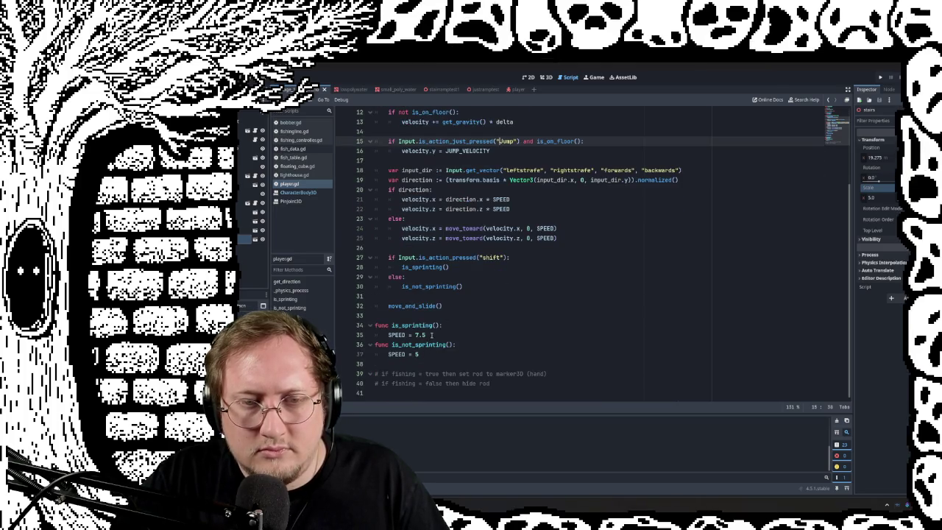
scroll(432, 335, "up", 5)
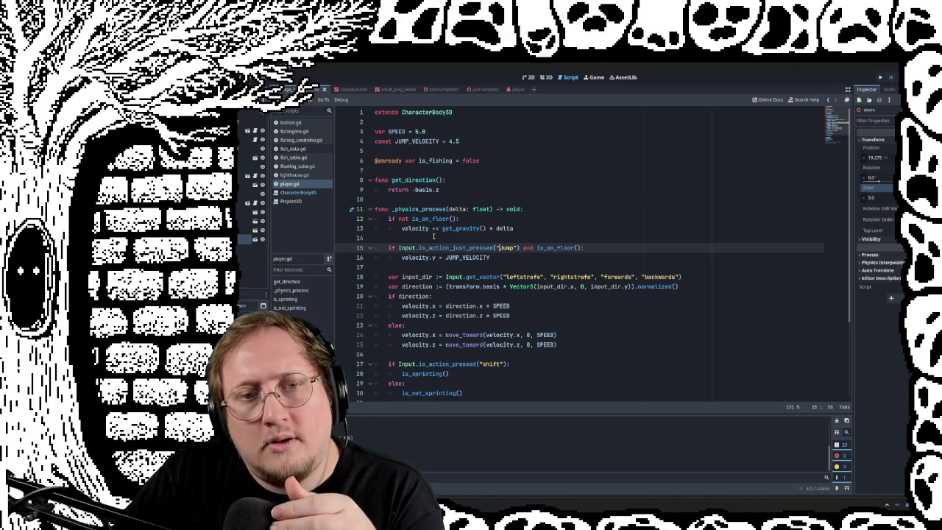
left_click(523, 228)
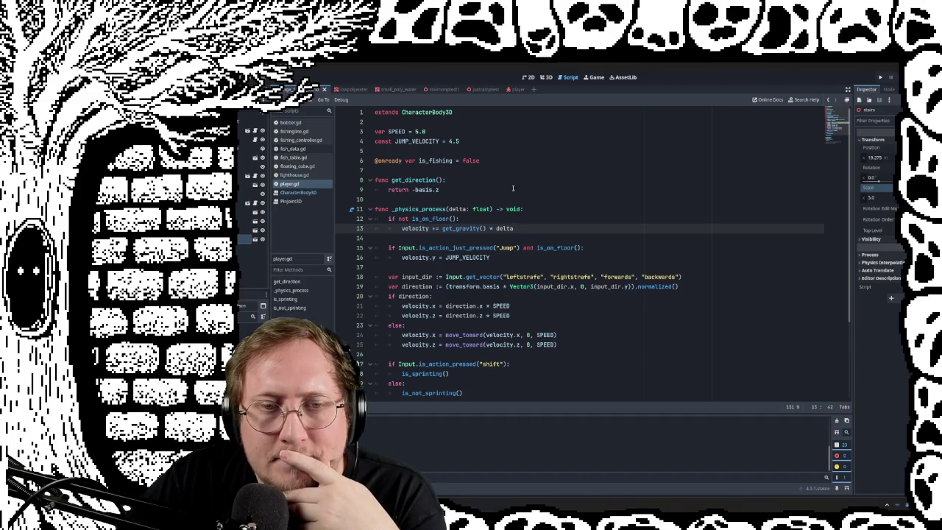
left_click(477, 142)
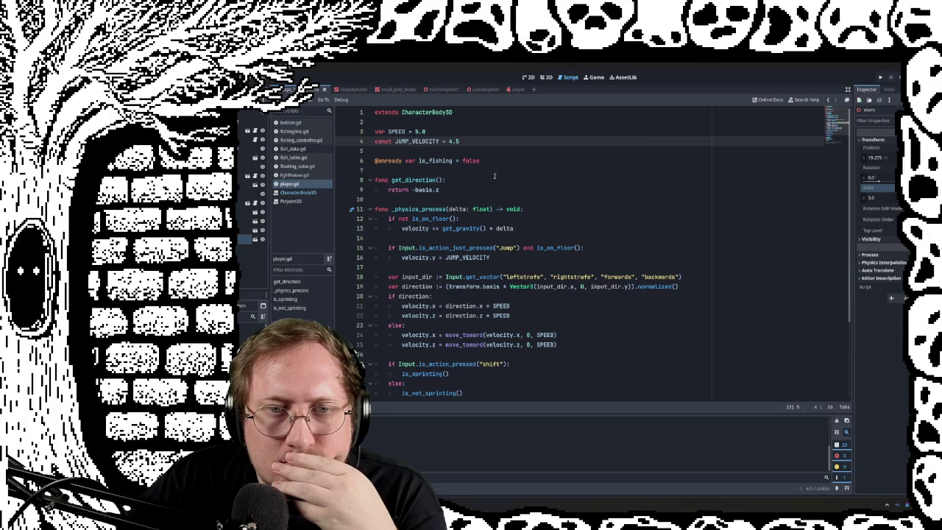
left_click(529, 230)
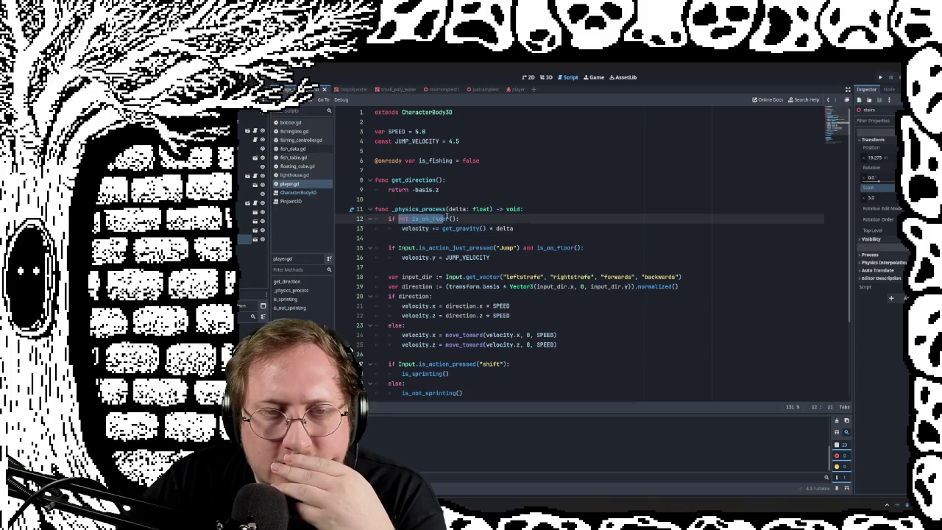
left_click(464, 219)
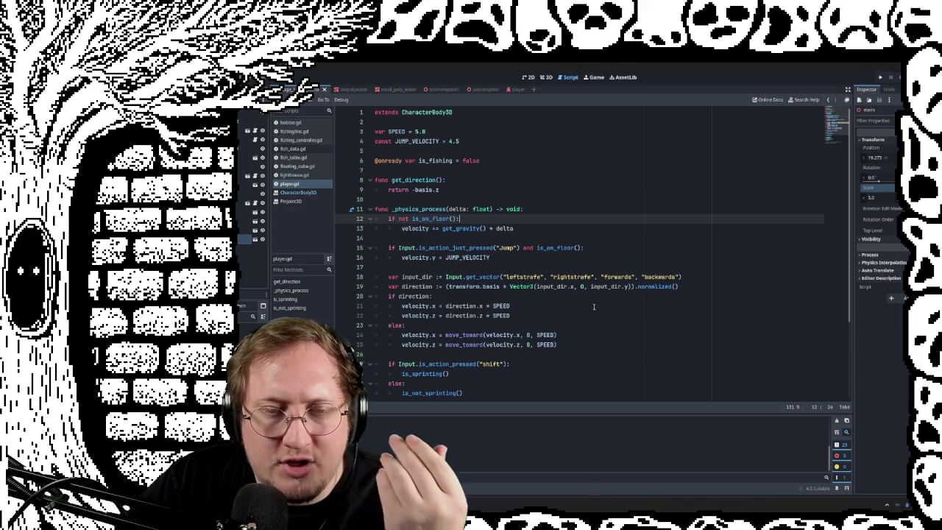
Step: Look over _physics_process from the gravity check down to the sprint functions
scroll(594, 306, "down", 2)
scroll(593, 306, "down", 2)
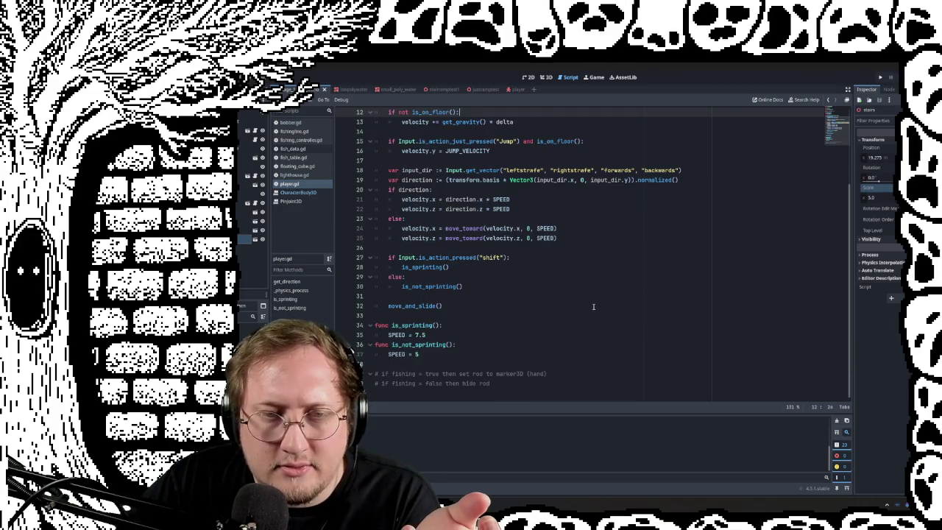
scroll(593, 306, "up", 4)
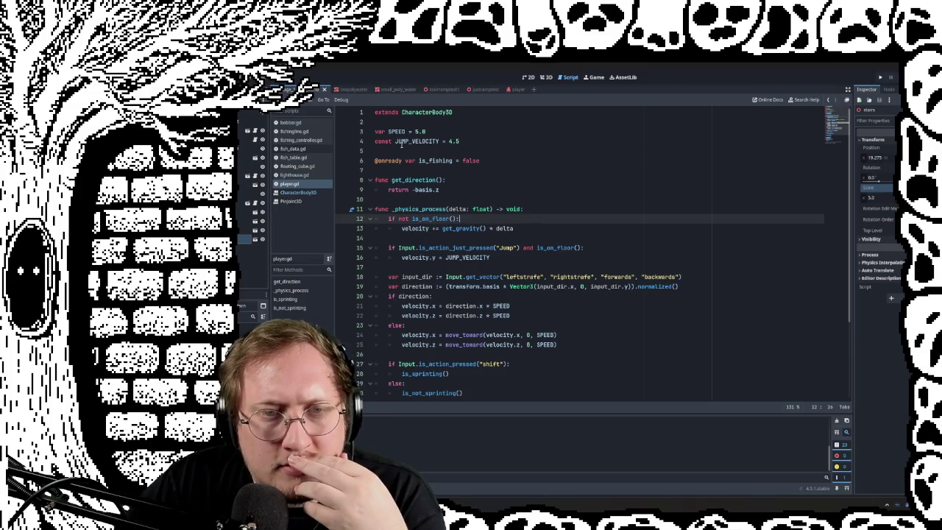
scroll(457, 198, "down", 2)
mouse_move(423, 179)
left_mouse_down()
mouse_move(412, 238)
mouse_move(449, 334)
left_mouse_up()
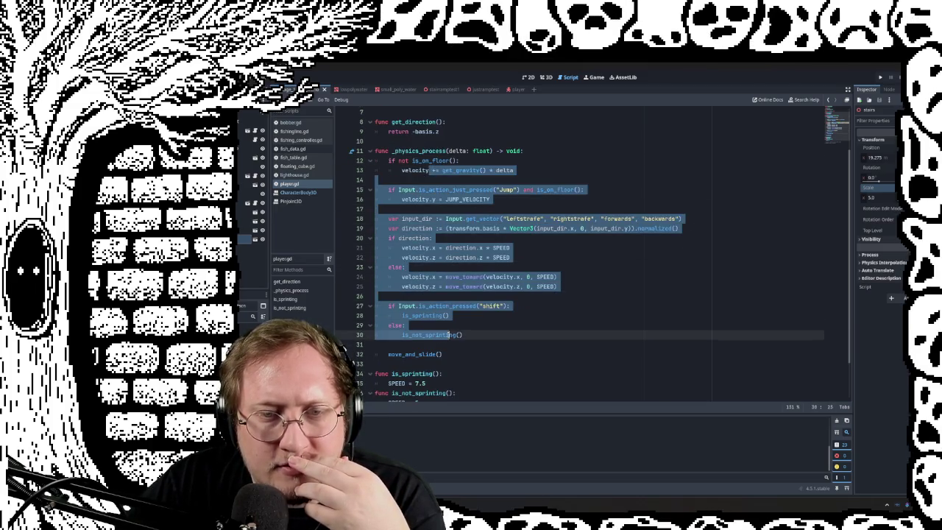
left_click(449, 335)
mouse_move(430, 189)
left_mouse_down()
mouse_move(442, 169)
mouse_move(442, 268)
left_mouse_up()
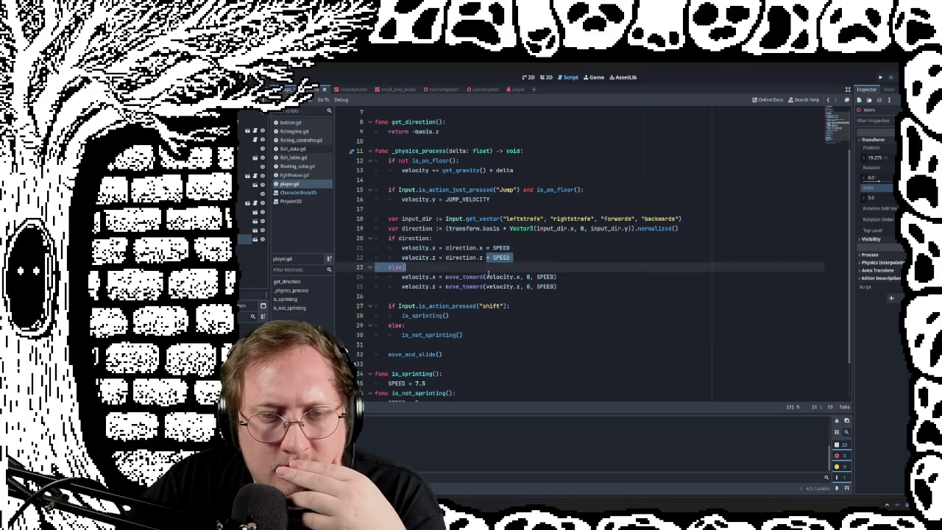
left_click(501, 363)
scroll(501, 368, "down", 2)
scroll(500, 368, "up", 4)
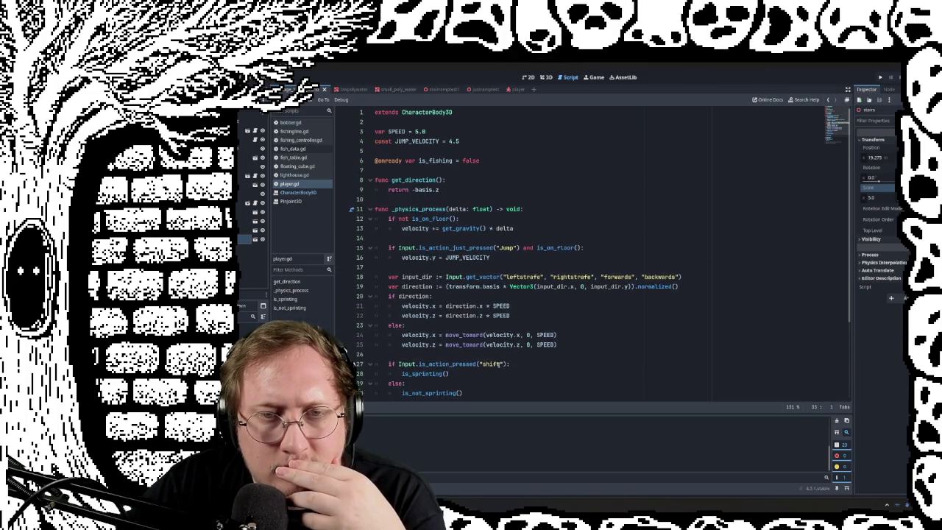
left_click(542, 207)
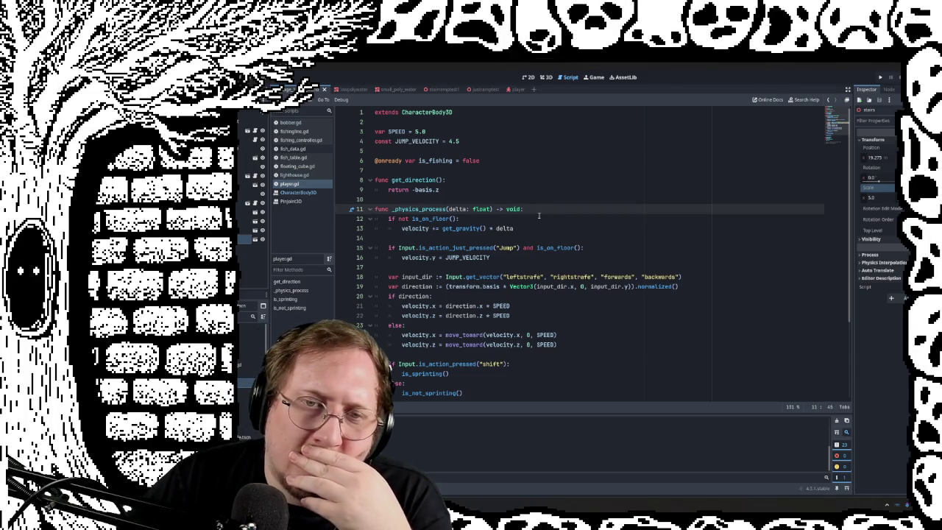
left_click(422, 228)
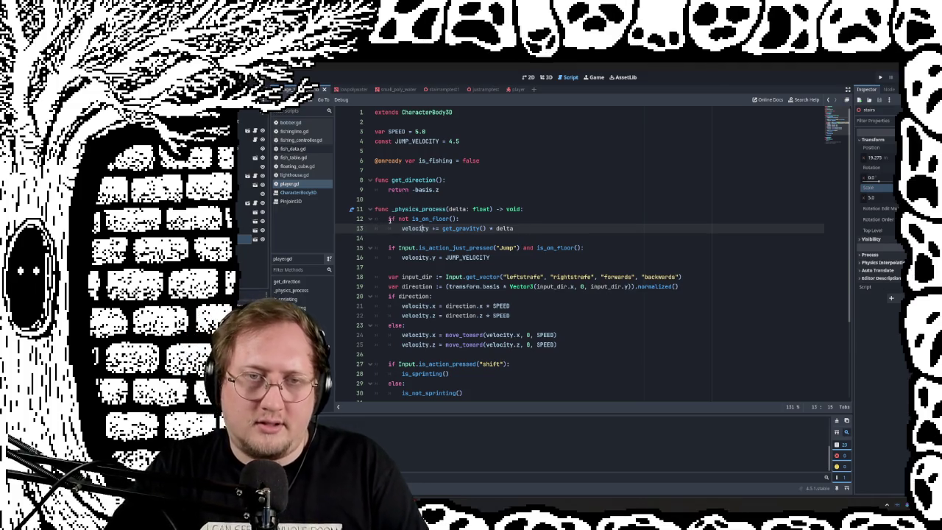
Step: Insert an empty line 12 above the gravity check in _physics_process
left_click(387, 219)
key("Return")
key("Up")
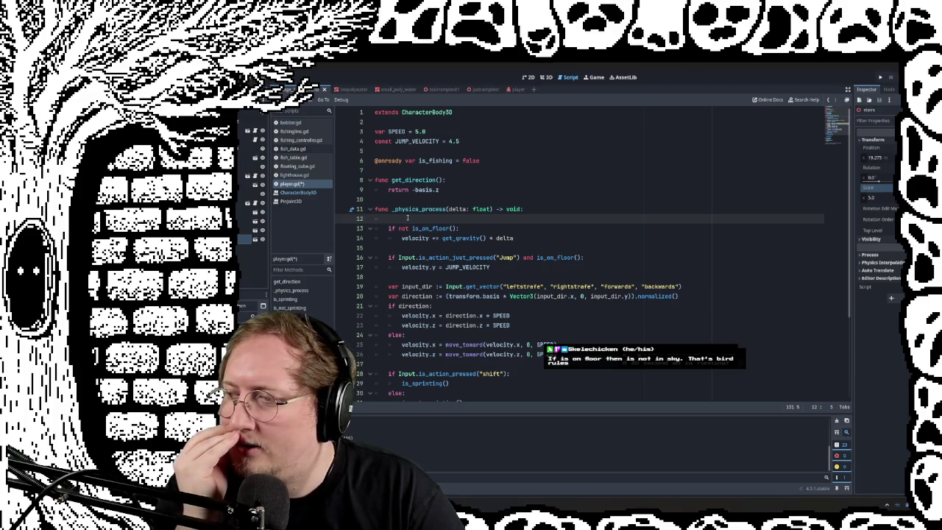
left_click(457, 229)
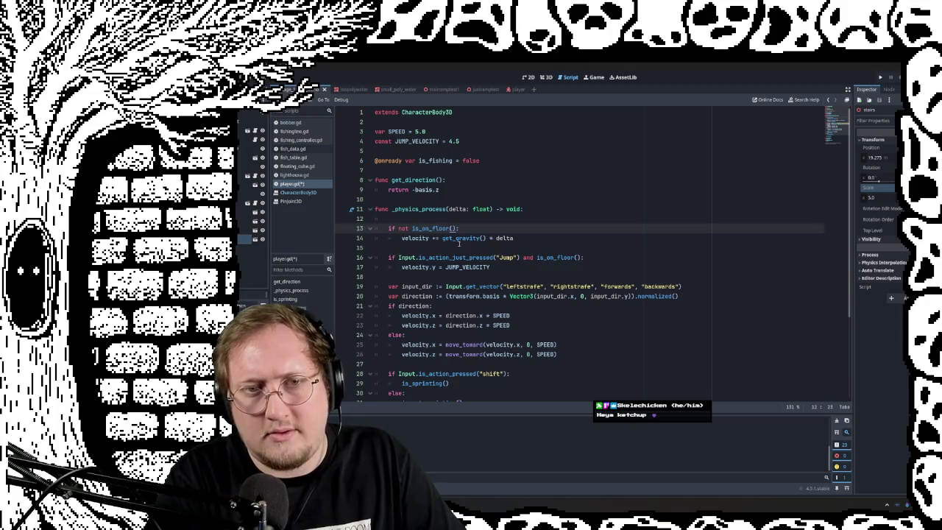
key("Up")
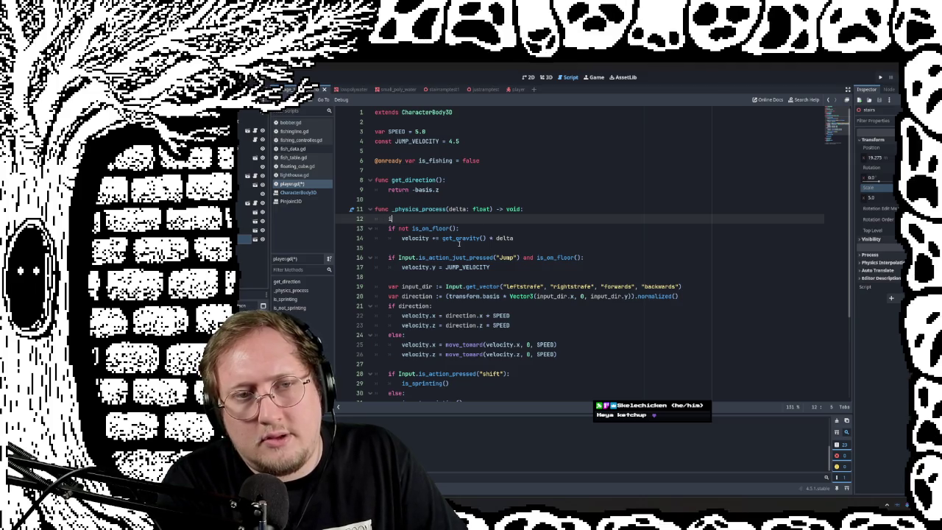
Step: Write 'if is_on_floor():' on line 12 with an indented 'jumping' placeholder beneath it
type("f is")
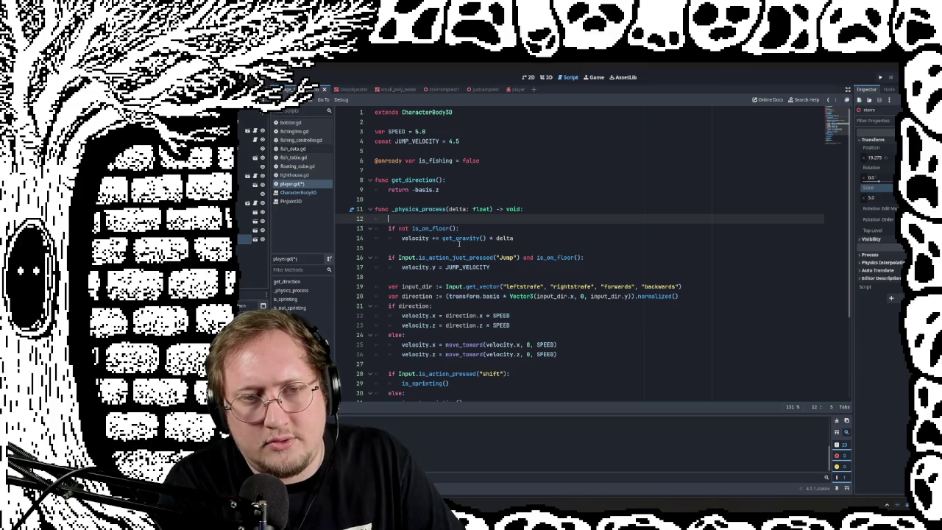
type("_o")
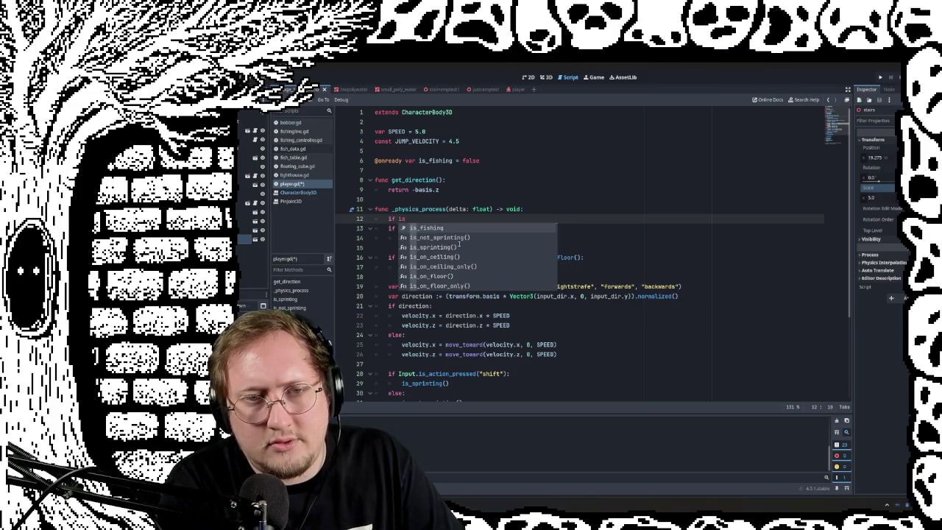
type("n")
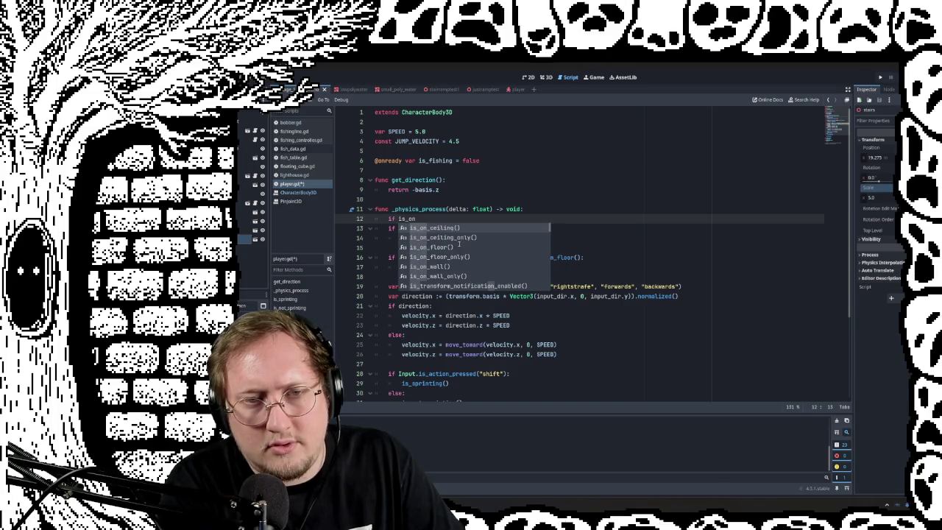
type("_floo")
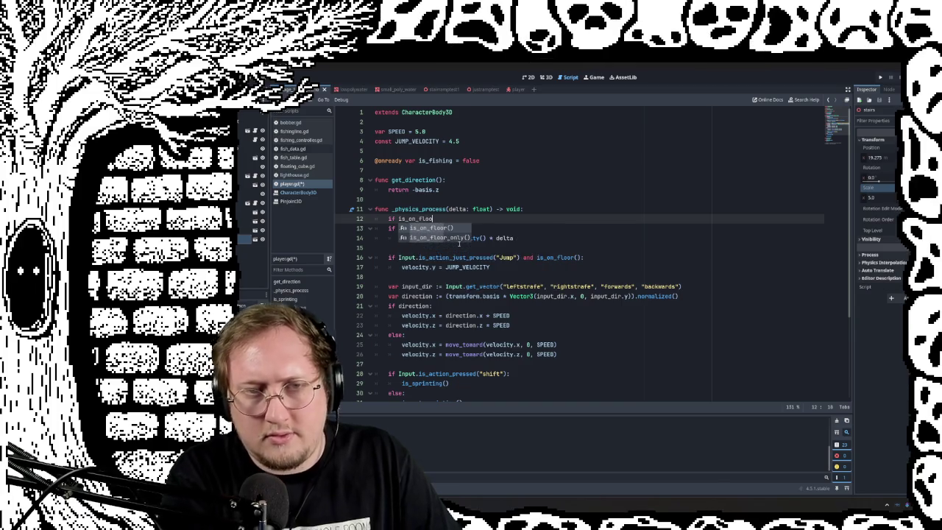
key("Return")
type(":")
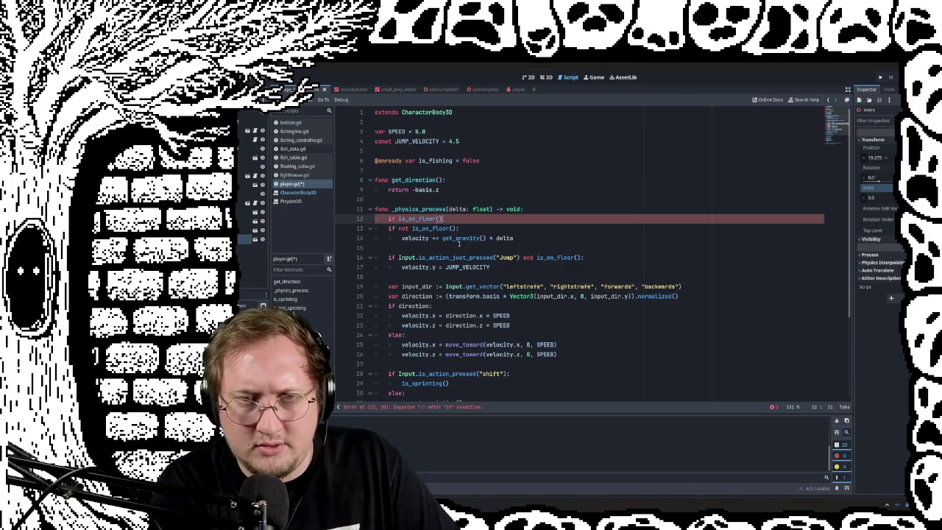
key("Return")
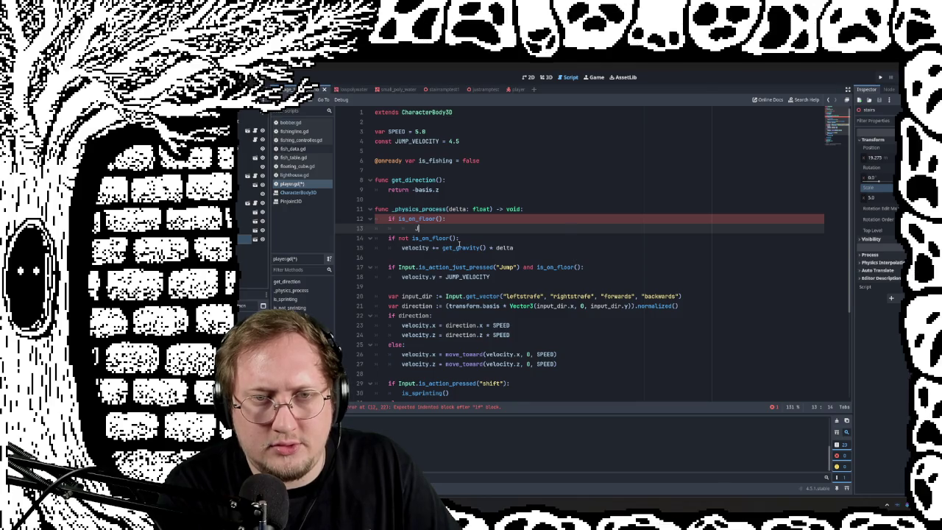
type("J")
key("BackSpace")
type("jumping")
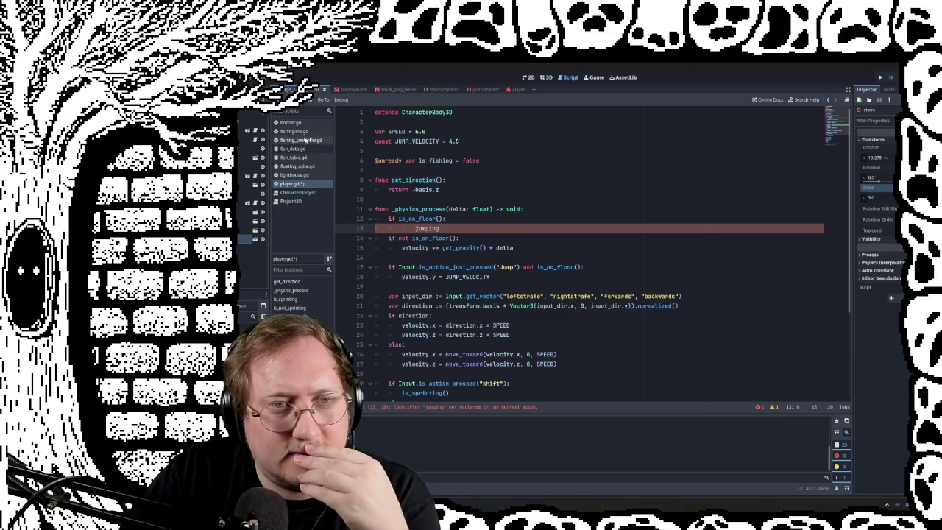
left_click(306, 141)
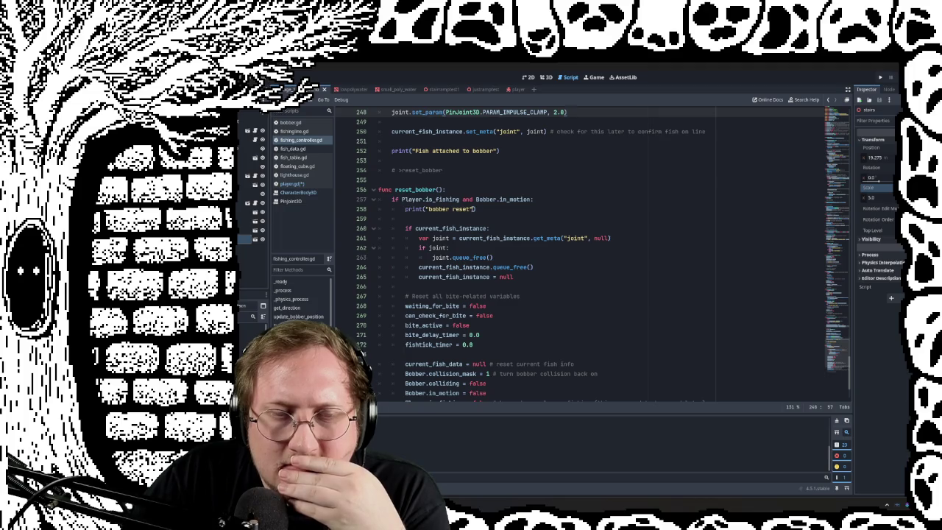
scroll(390, 196, "up", 20)
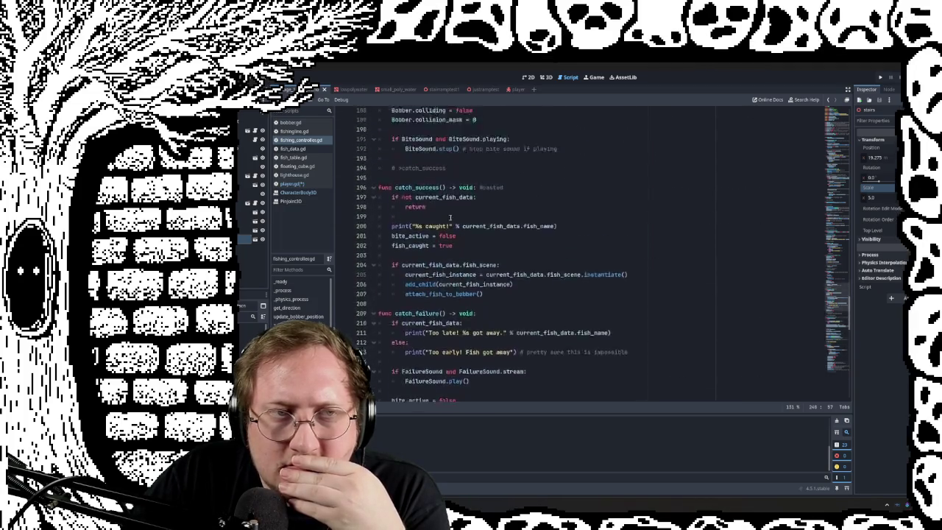
scroll(418, 307, "down", 20)
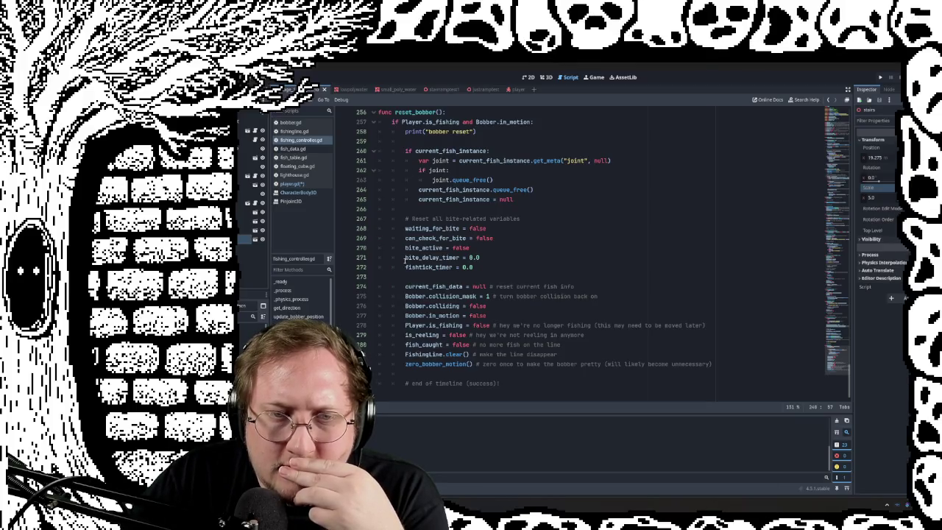
scroll(449, 307, "up", 8)
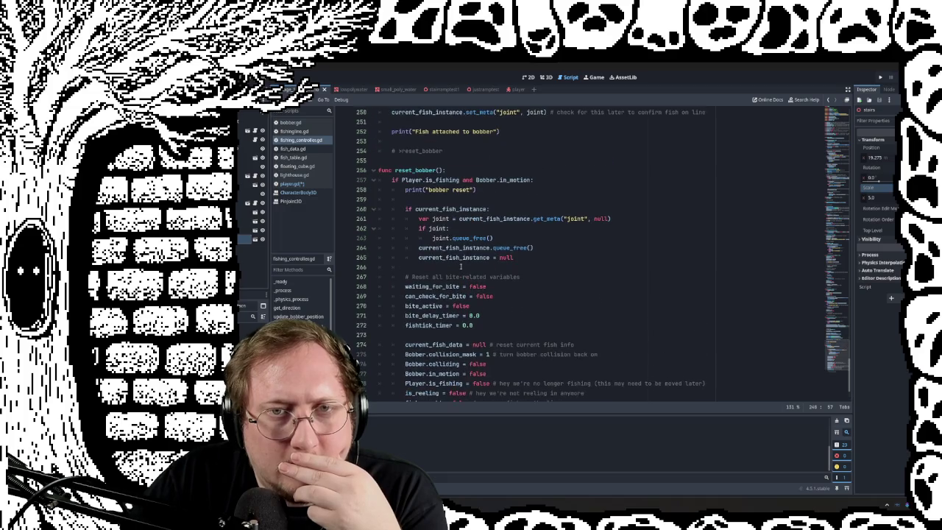
scroll(457, 196, "up", 20)
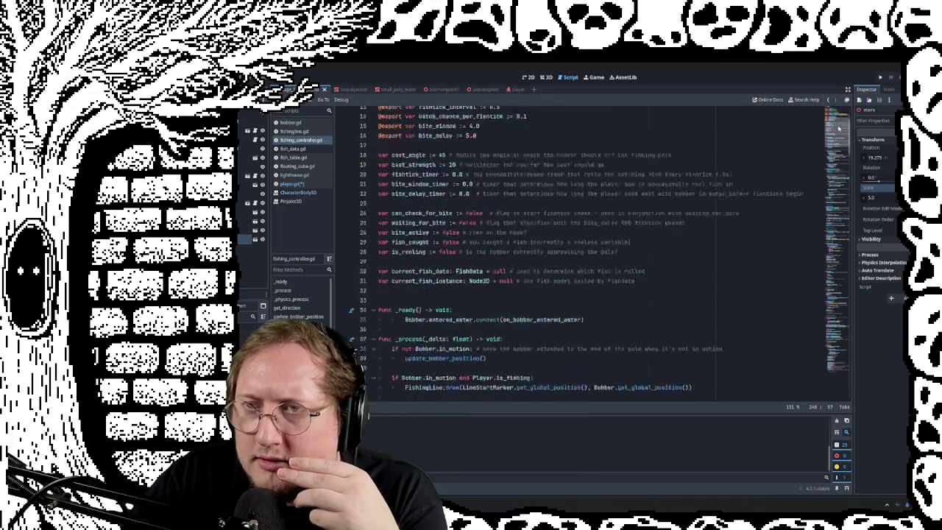
scroll(458, 196, "down", 4)
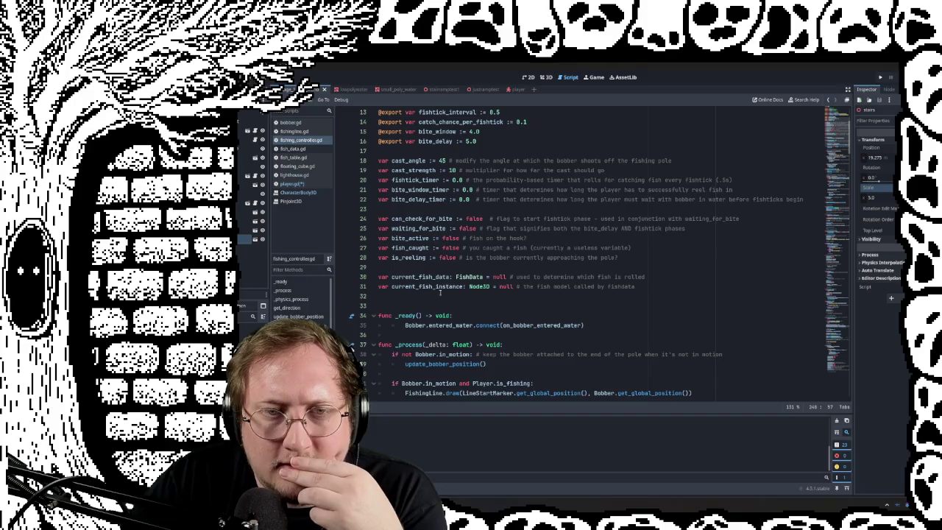
scroll(410, 248, "up", 4)
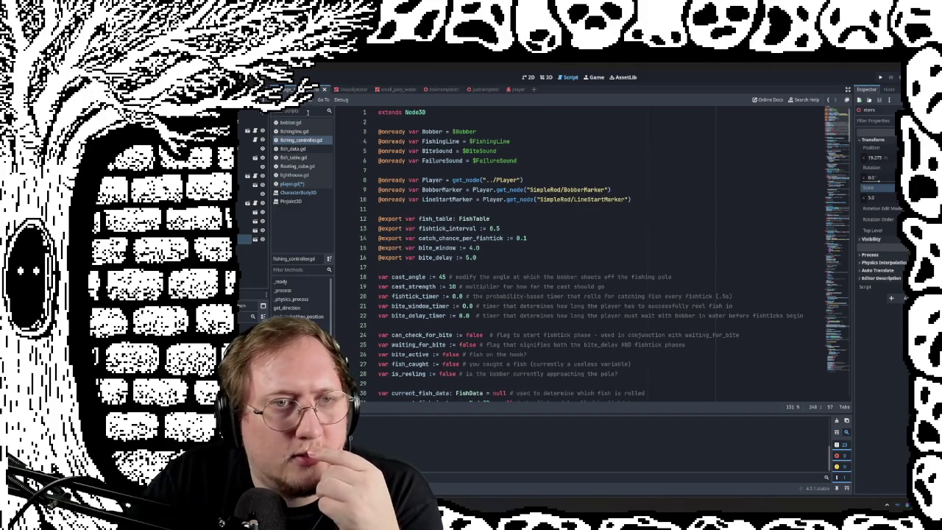
left_click(312, 184)
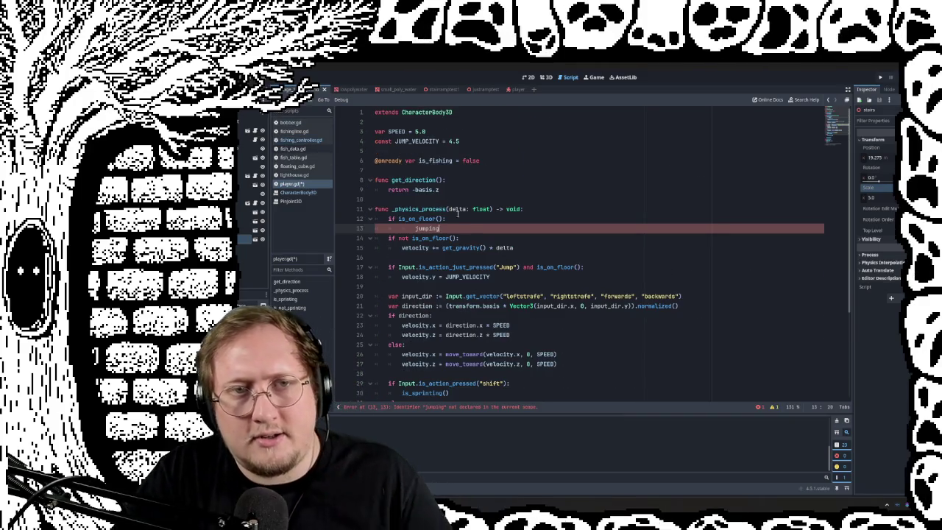
Step: Add 'var is_jumping = false' on a new line below the JUMP_VELOCITY constant
left_click(477, 140)
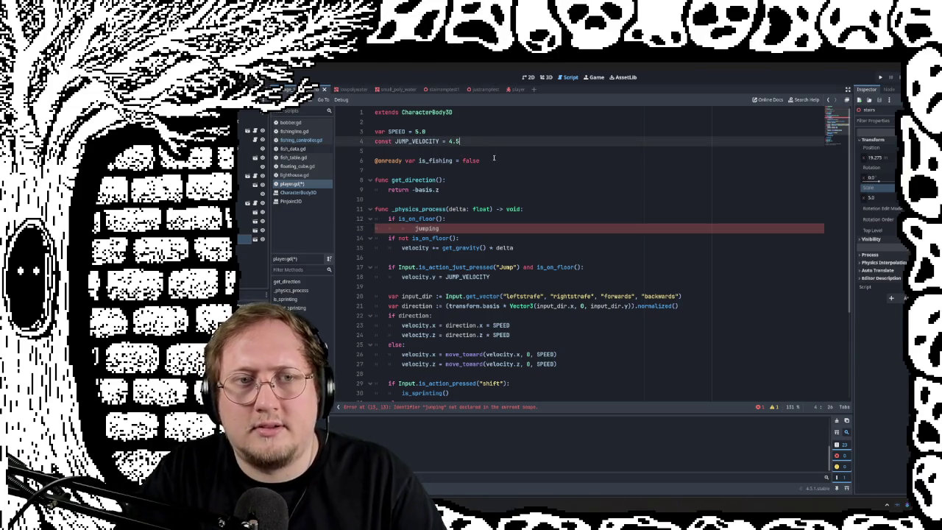
left_click(502, 162)
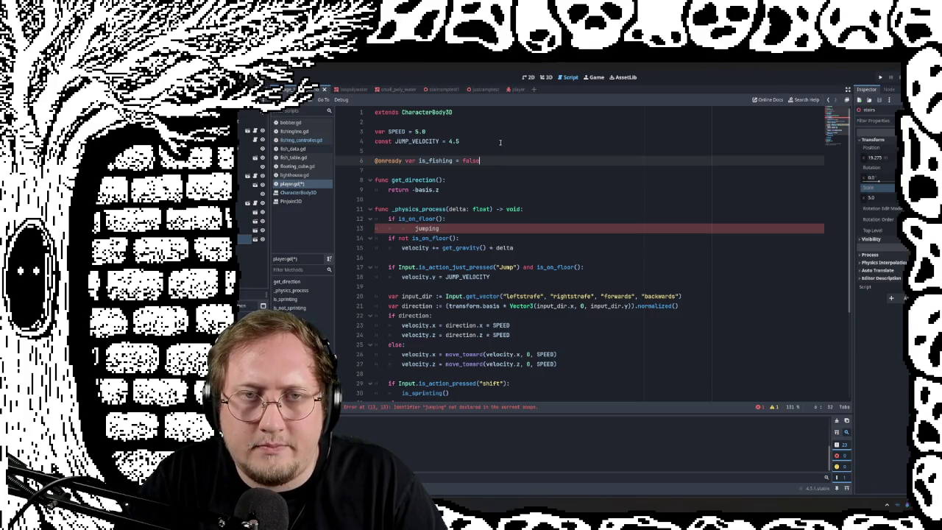
left_click(500, 143)
key("Return")
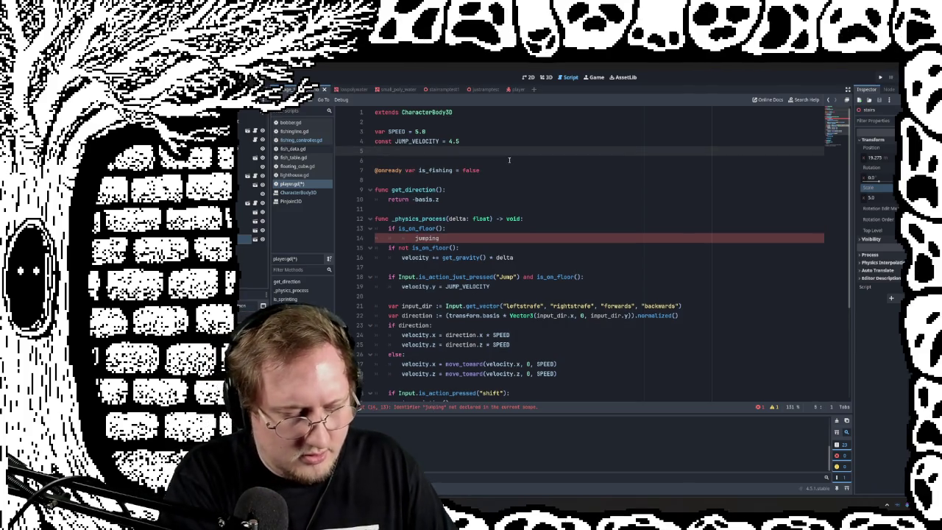
key("Return")
type("var")
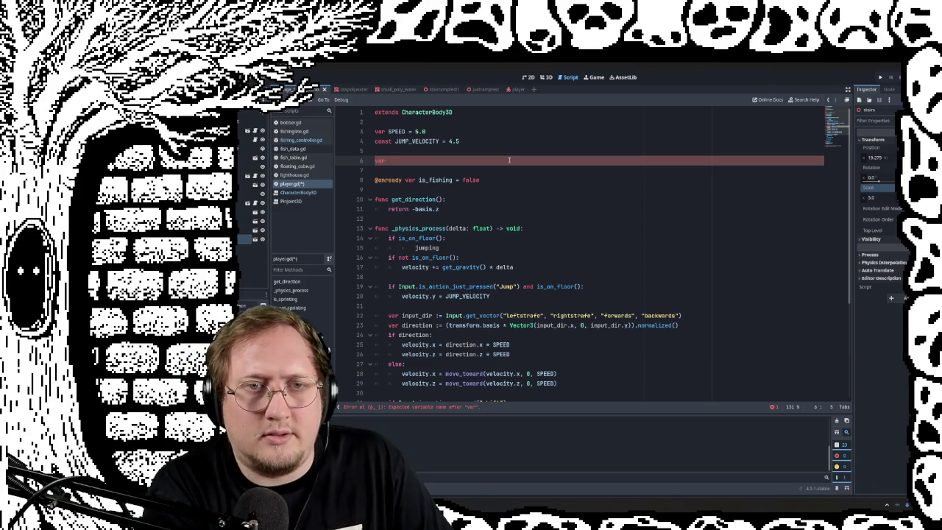
type("u")
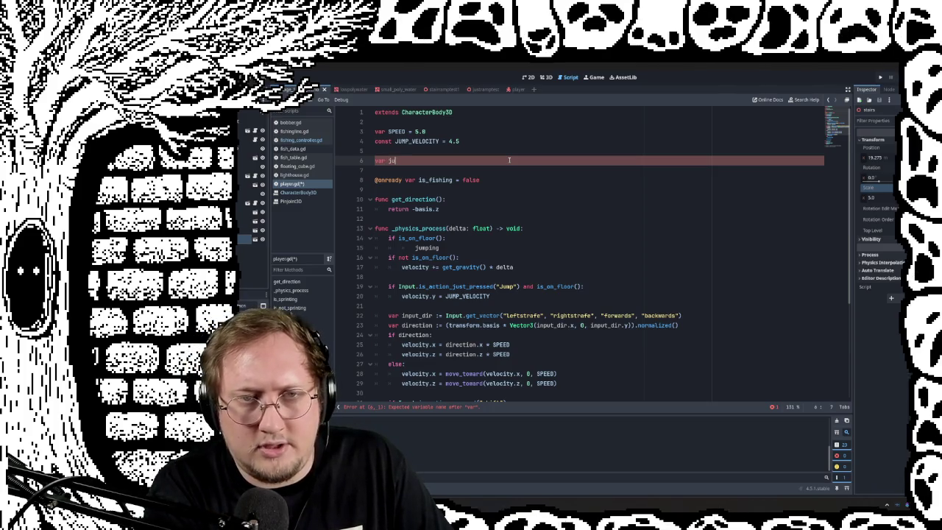
key("BackSpace")
key("BackSpace")
type("is_")
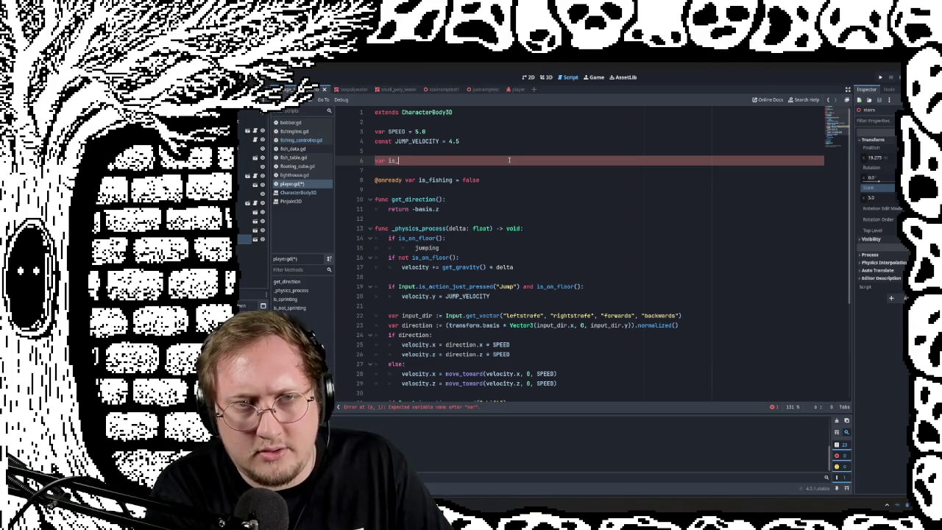
type("jumping")
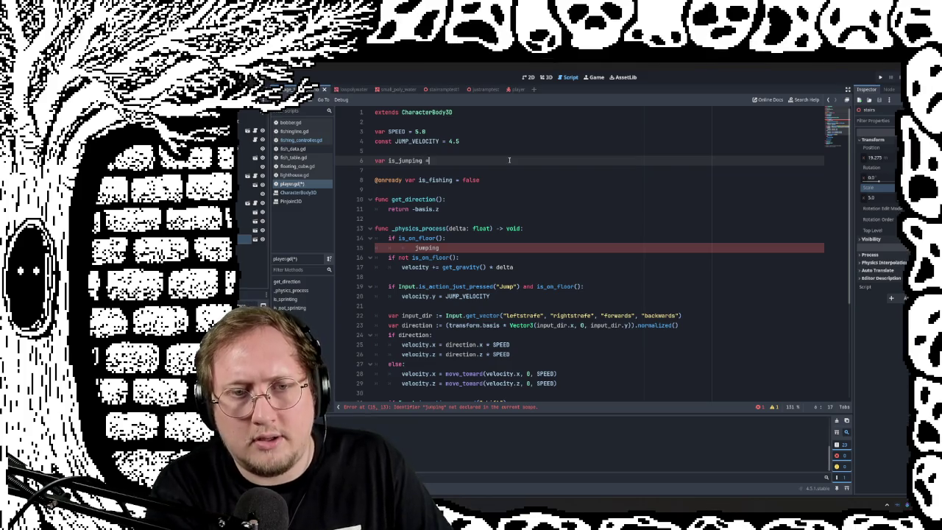
type(" = false")
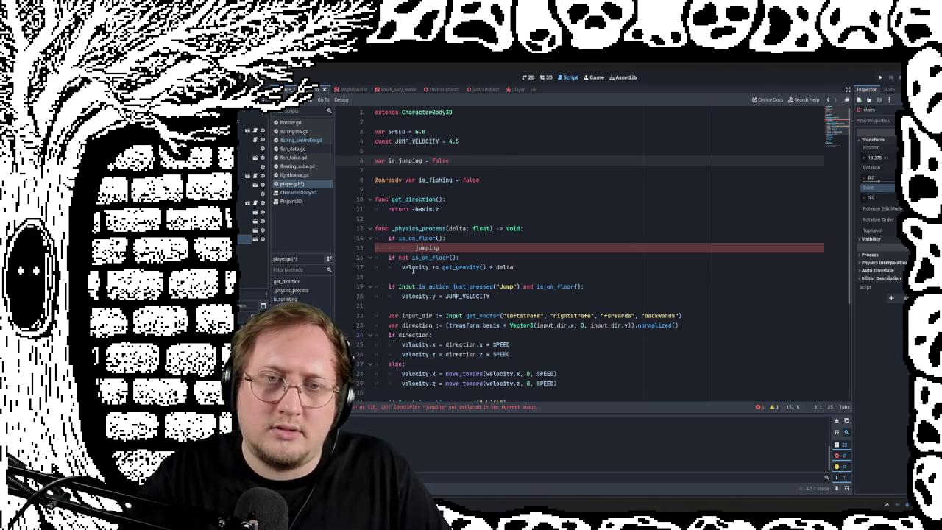
left_click(446, 250)
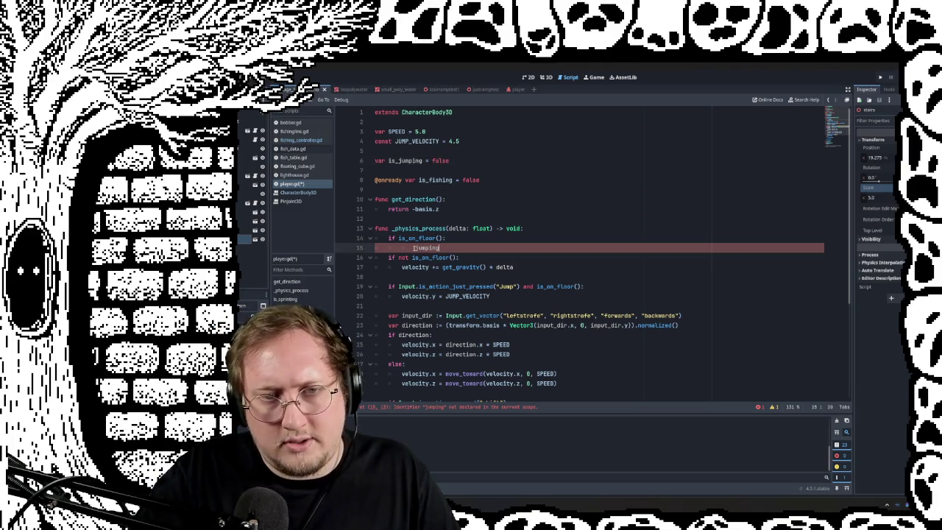
Step: Replace the placeholder on line 15 with 'is_jumping = false'
type("is_")
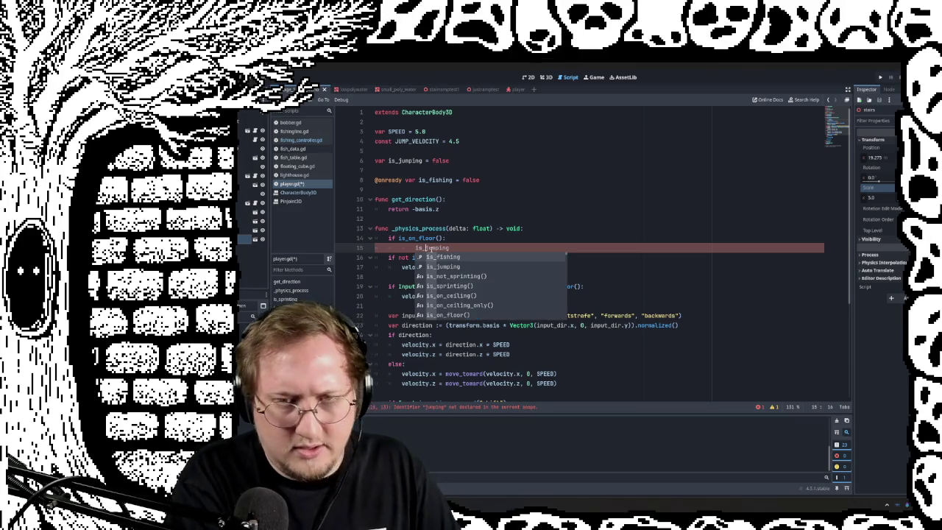
key("End")
type("= ")
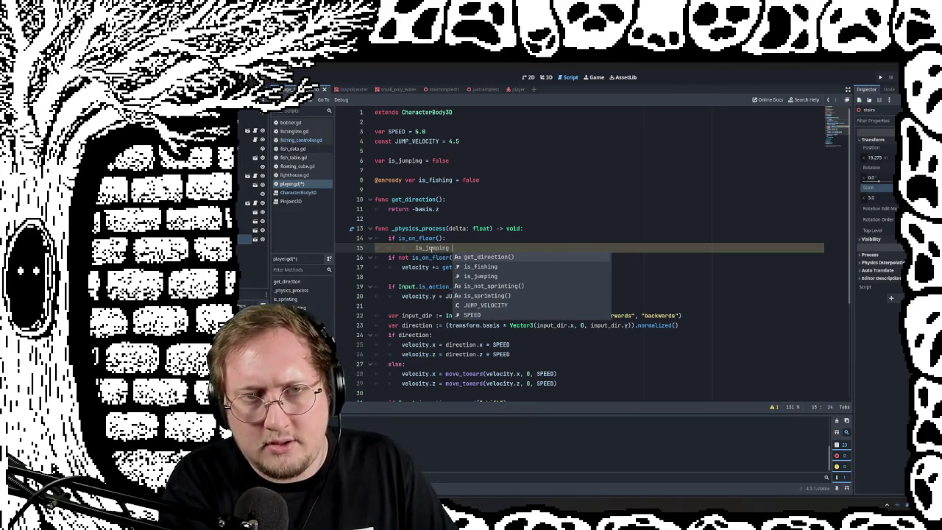
type("false")
key("Escape")
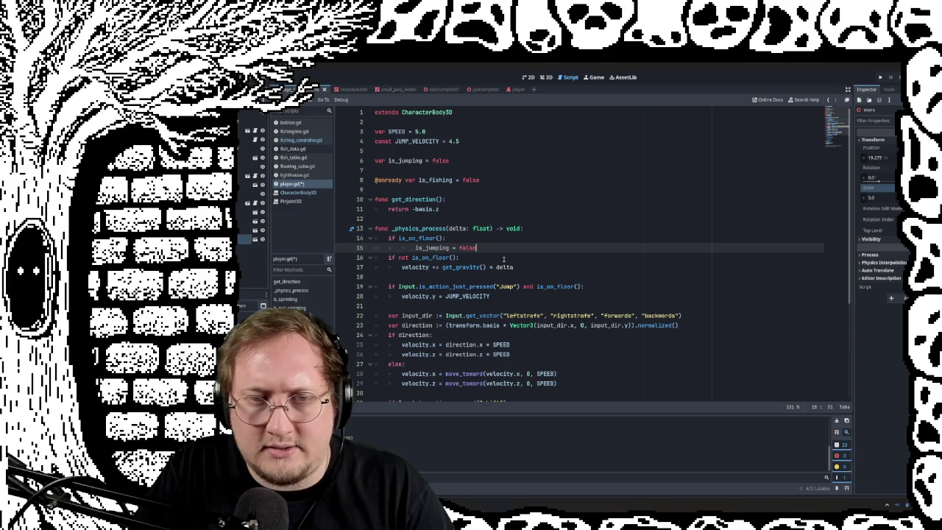
Step: Append 'and is_jumping' to the airborne gravity condition on line 16
left_click(503, 259)
key("Return")
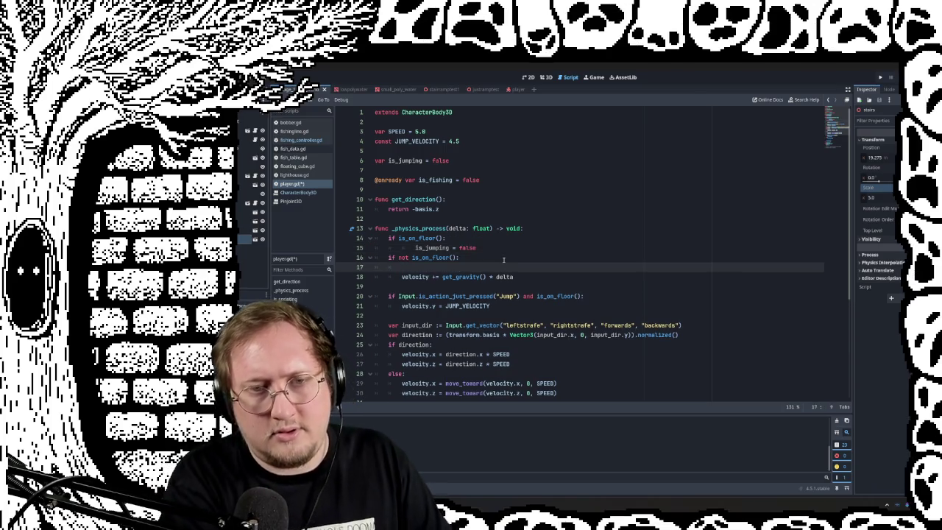
key("ctrl+z")
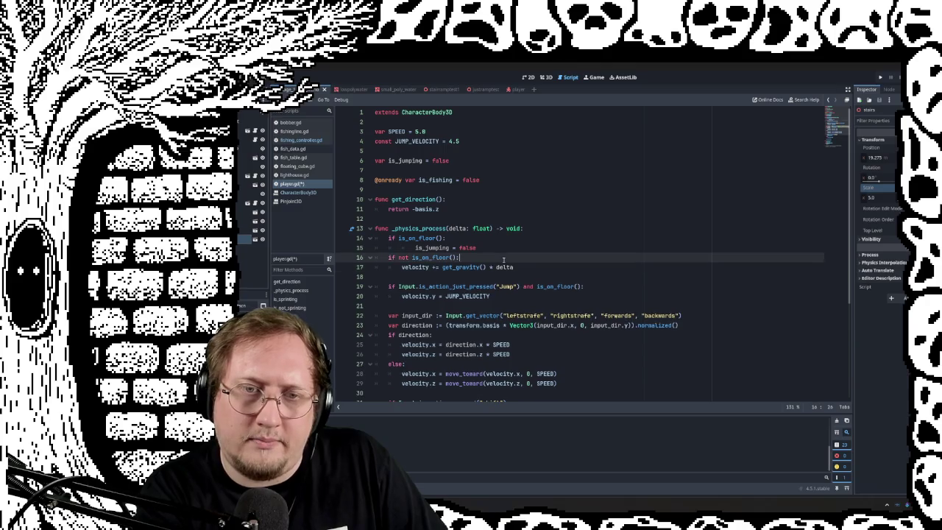
key("Left")
key("Left")
key("Left")
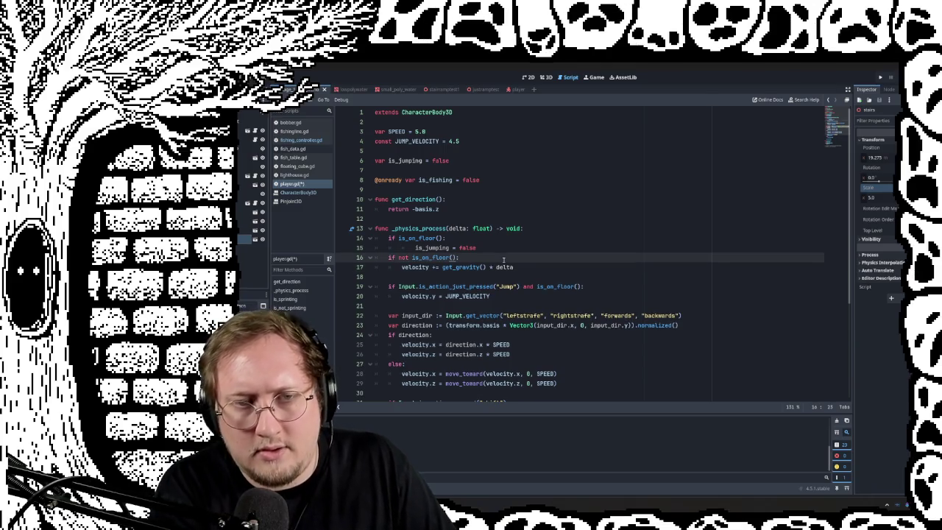
type("and is_jump")
key("Return")
type("= tr")
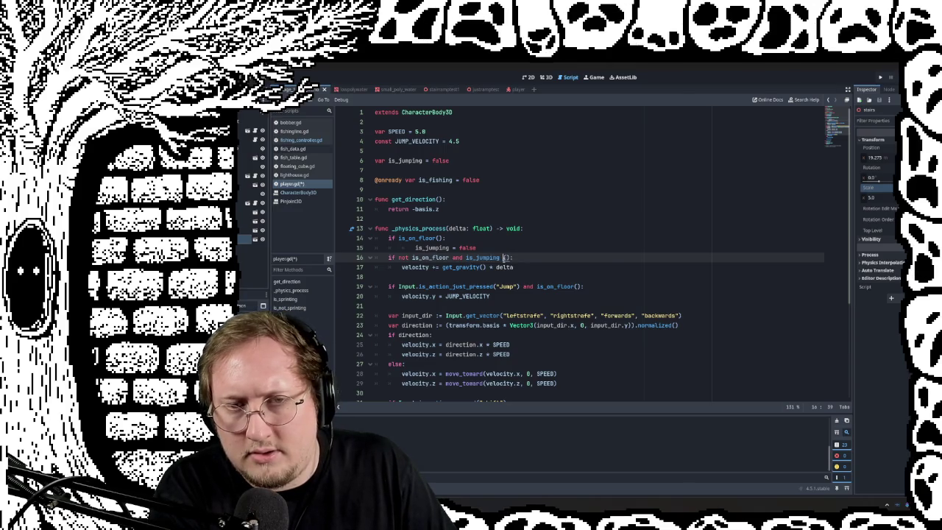
type("ue")
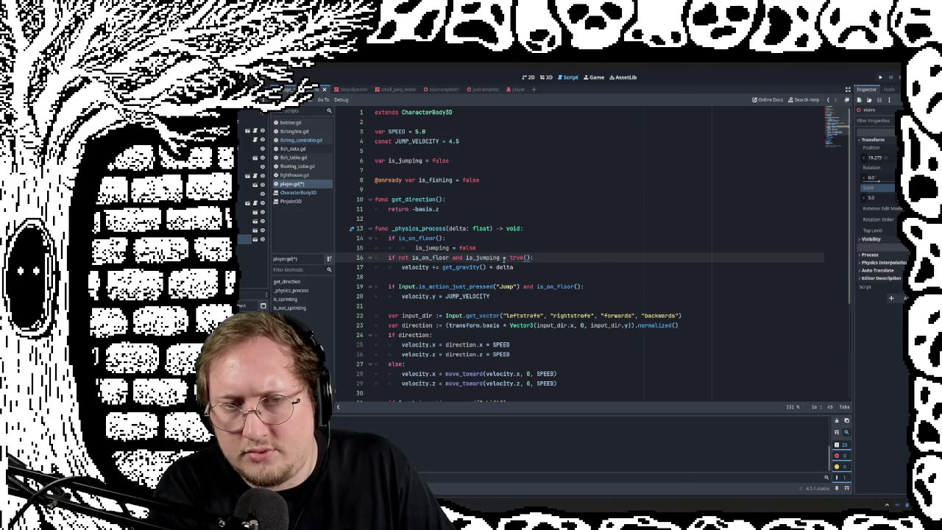
key("Delete")
key("Delete")
key("Delete")
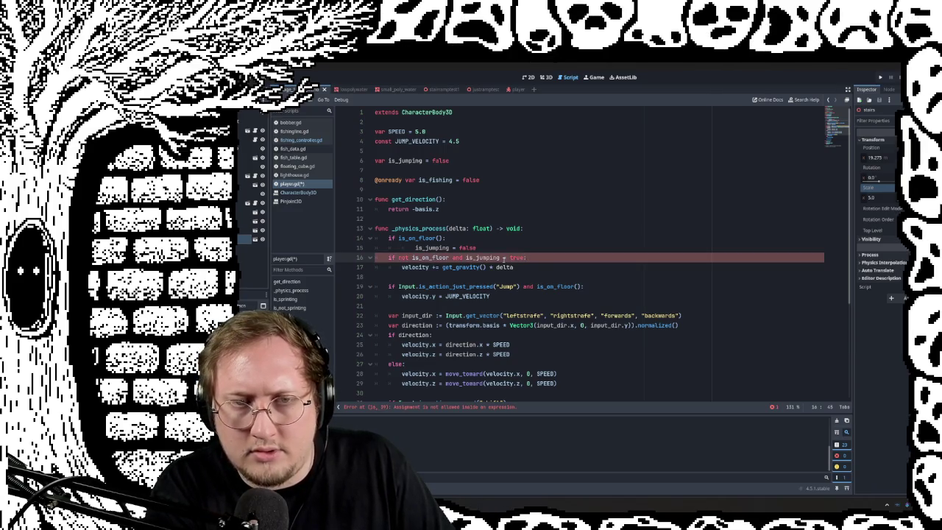
Step: Correct line 16 to 'if not is_on_floor() and is_jumping:', removing the stray '= true'
left_click(504, 258)
key("ctrl+Right")
type("()")
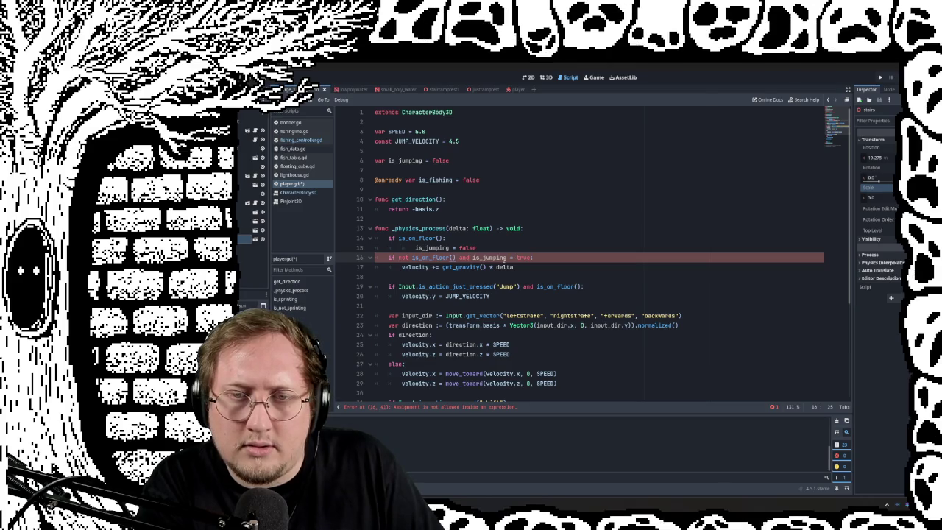
left_click_drag(530, 257, 507, 259)
key("BackSpace")
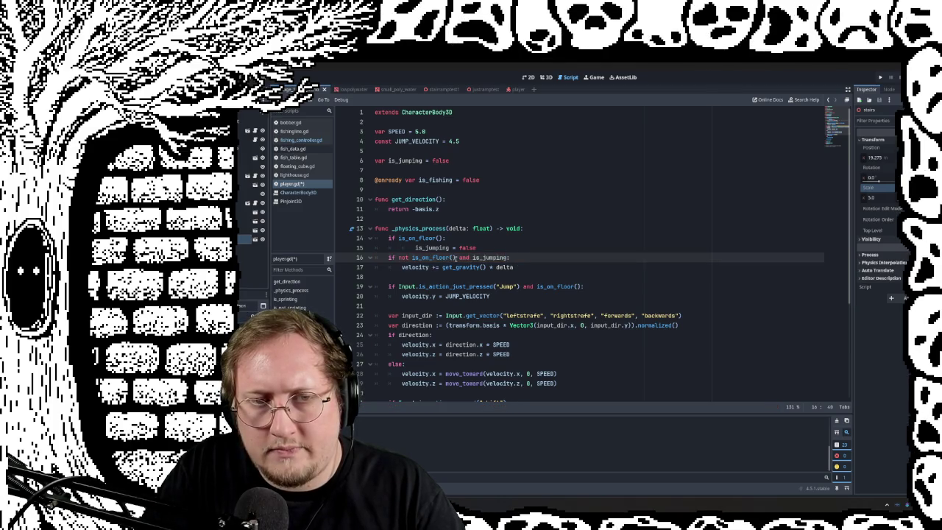
double_click(423, 257)
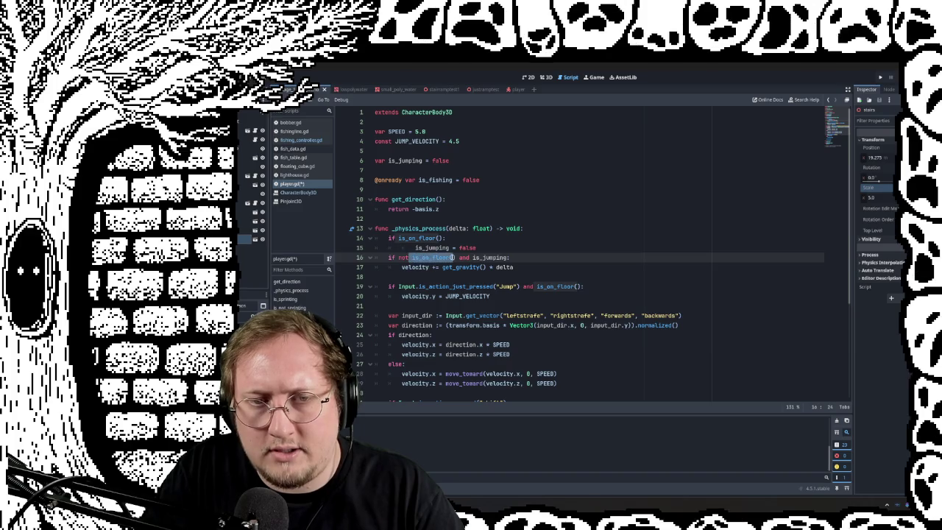
left_click(492, 258)
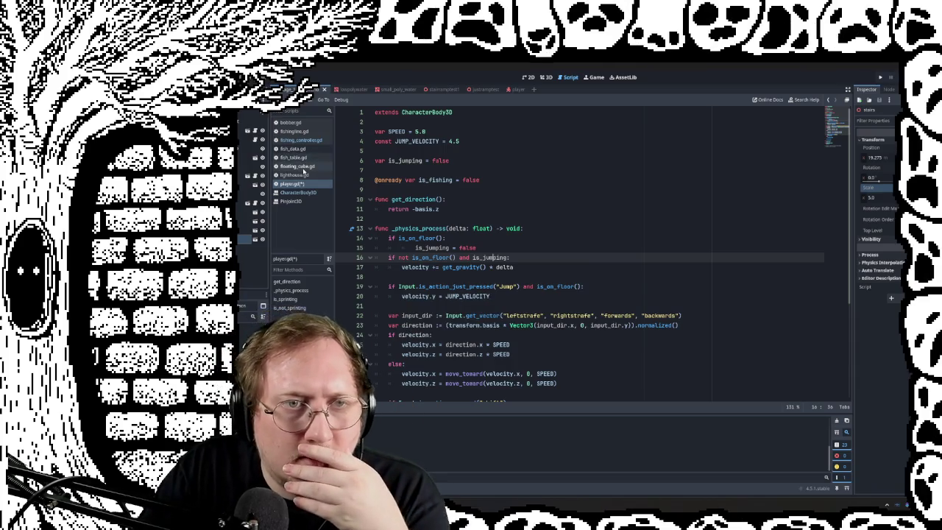
Step: Open fishing_controller.gd and read through catch_success and the fish scene check
left_click(304, 139)
scroll(486, 312, "down", 20)
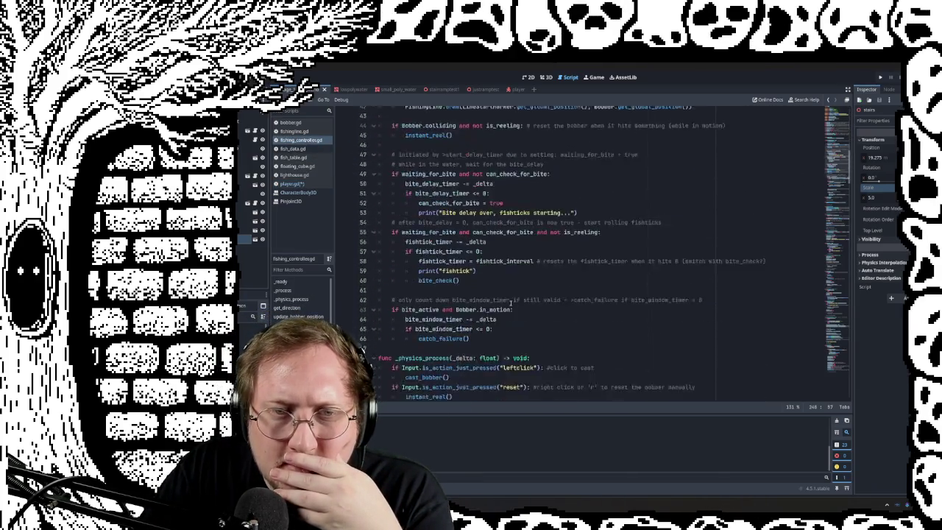
scroll(517, 298, "down", 20)
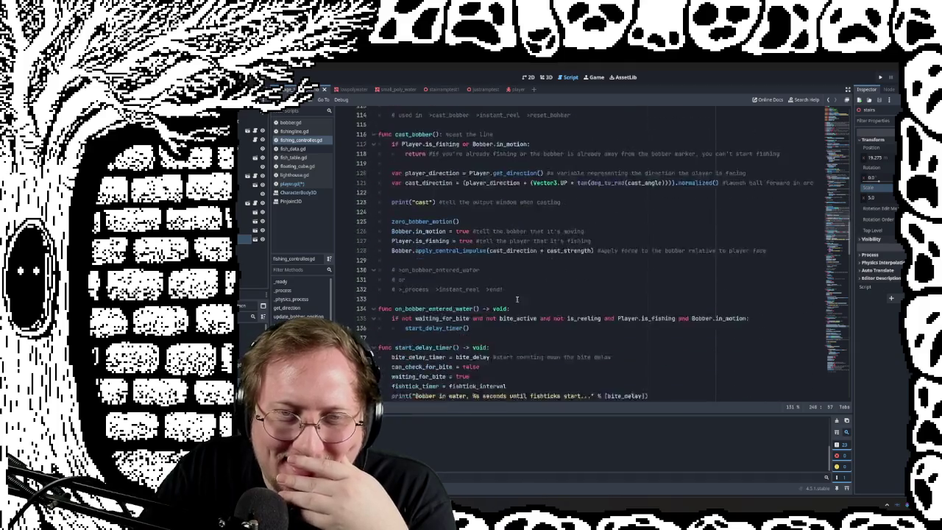
scroll(520, 305, "down", 12)
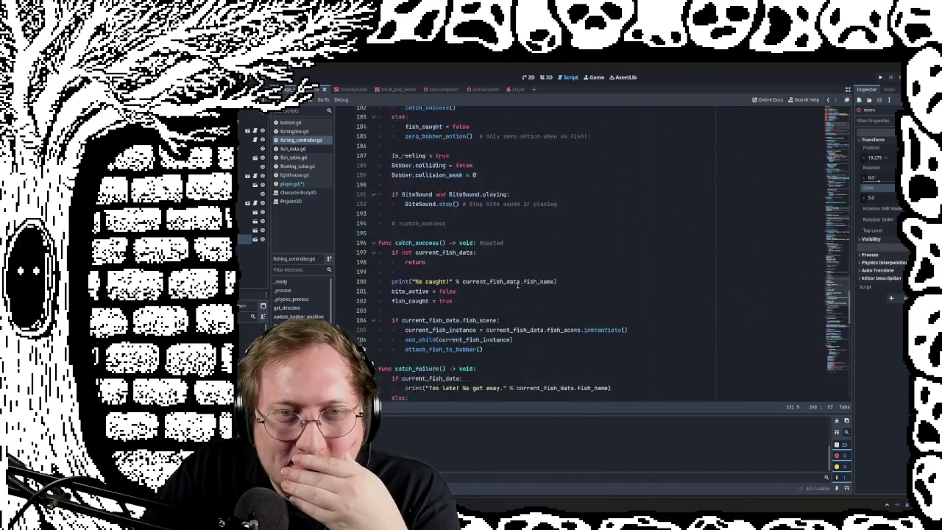
scroll(497, 215, "down", 20)
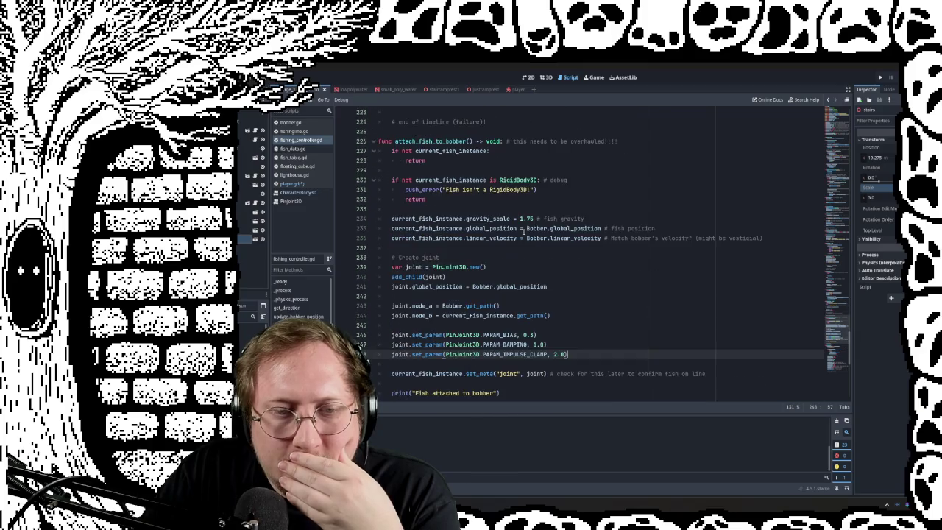
scroll(525, 235, "down", 3)
scroll(552, 242, "up", 20)
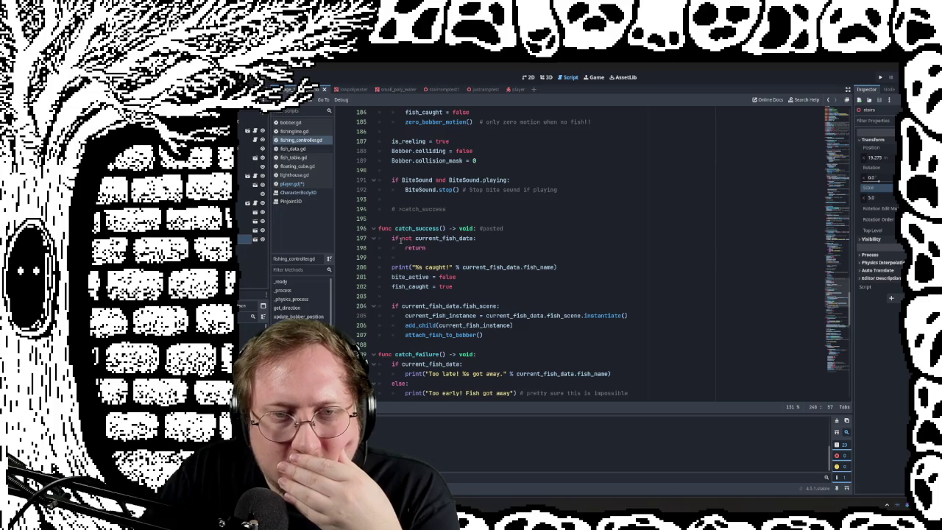
triple_click(394, 238)
scroll(441, 265, "down", 3)
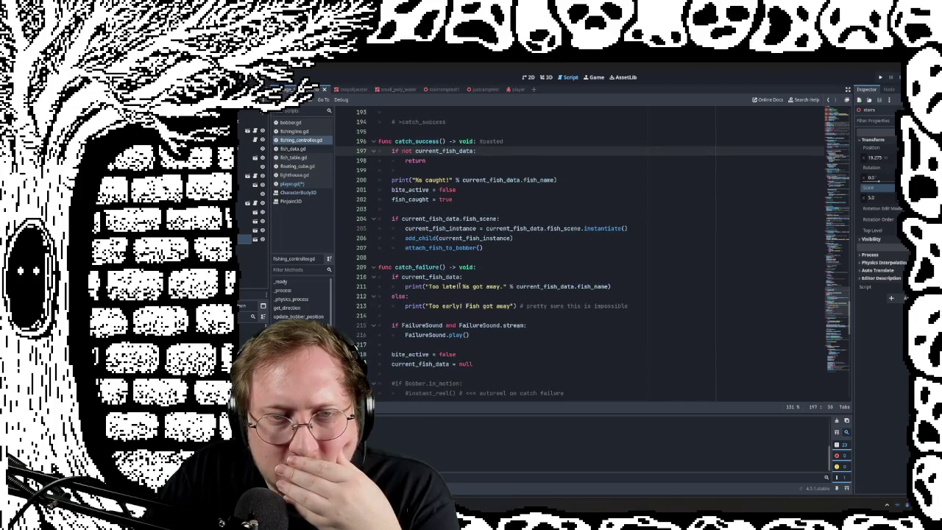
triple_click(392, 219)
Step: Review the bobber-entered-water condition on line 135 further up the script
scroll(462, 265, "up", 10)
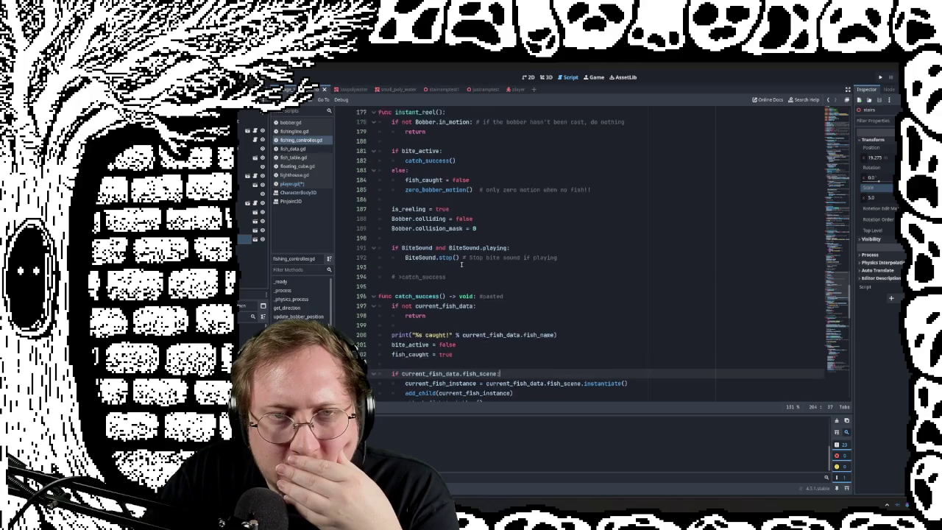
scroll(462, 265, "up", 10)
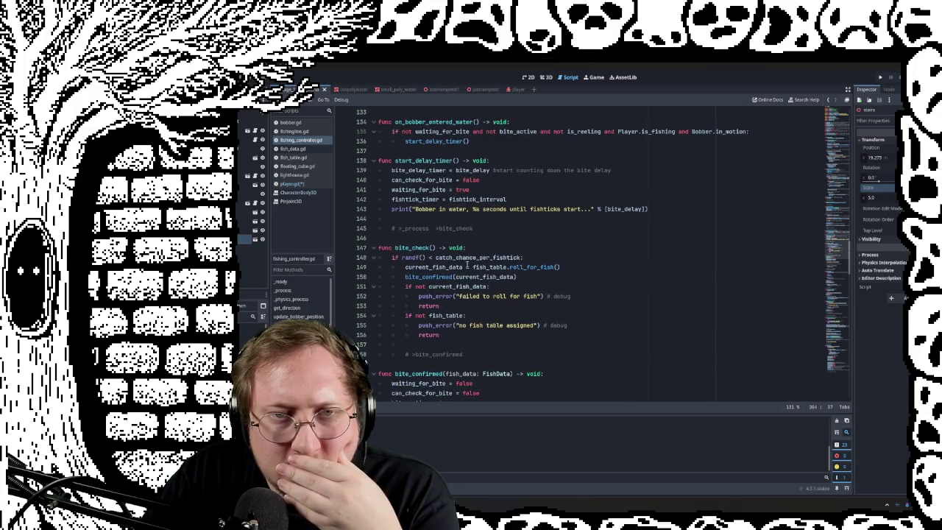
scroll(432, 266, "up", 5)
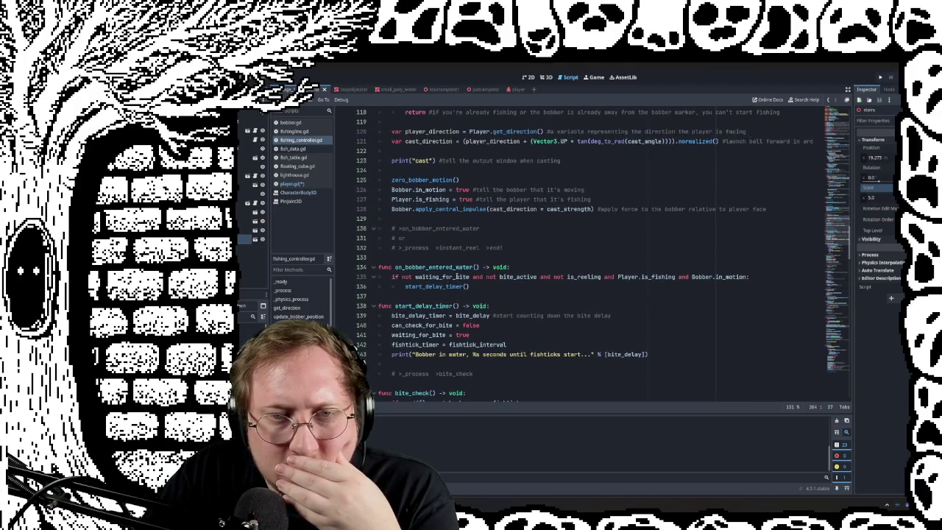
triple_click(393, 277)
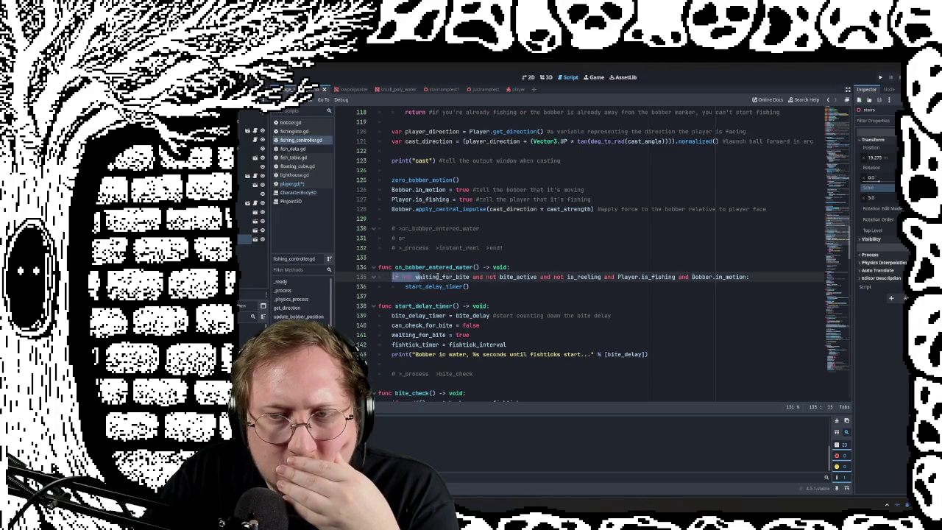
left_click(759, 277)
scroll(467, 270, "up", 10)
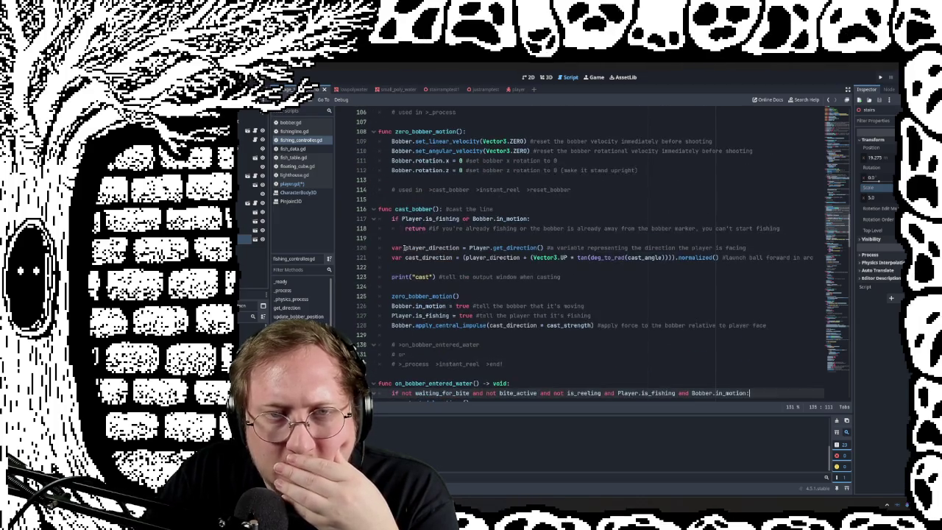
scroll(467, 271, "up", 3)
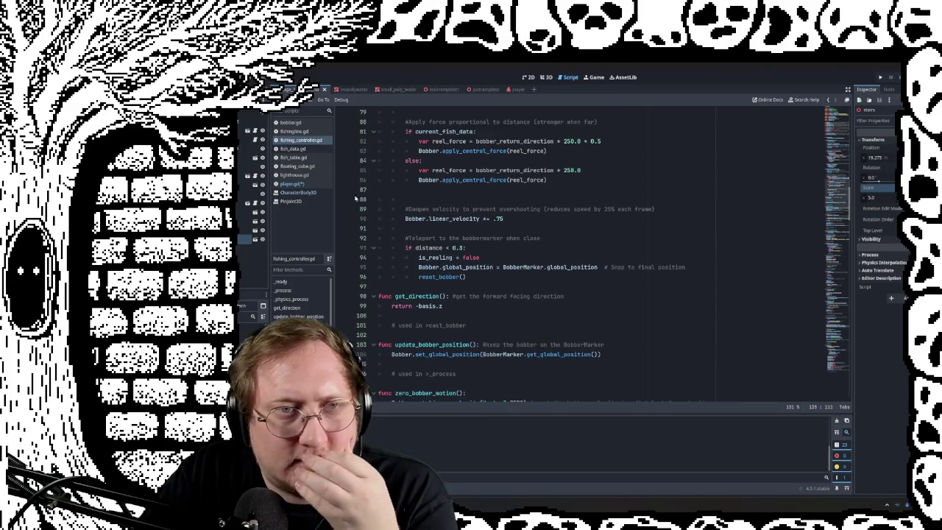
left_click(294, 183)
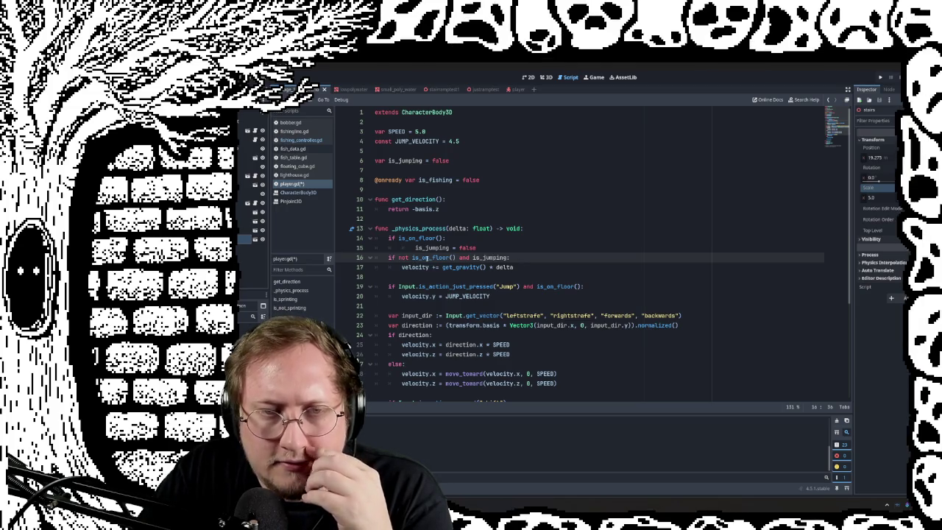
Step: After checking the line 16–17 gravity code, open an indented line below line 20's JUMP_VELOCITY
left_click(462, 257)
left_click_drag(464, 258, 510, 257)
left_click(510, 257)
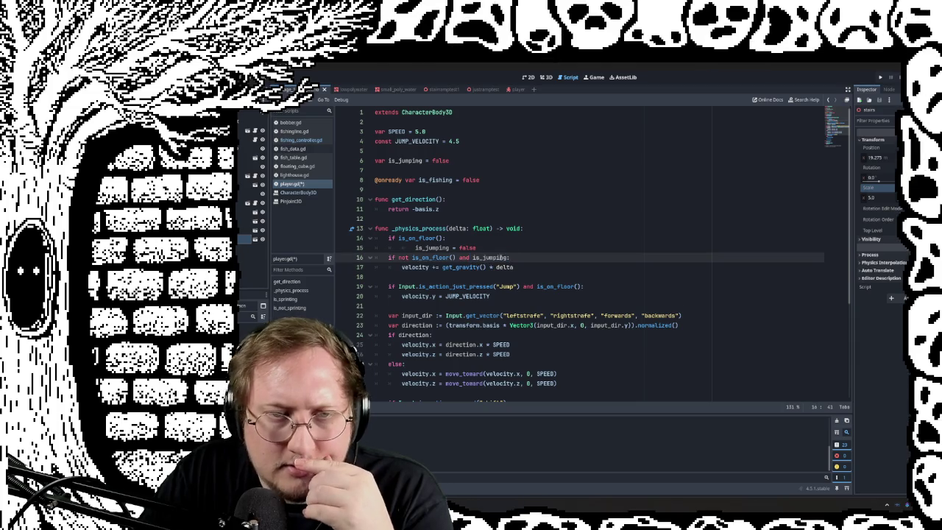
mouse_move(455, 258)
left_mouse_down()
mouse_move(398, 258)
mouse_move(506, 258)
left_mouse_up()
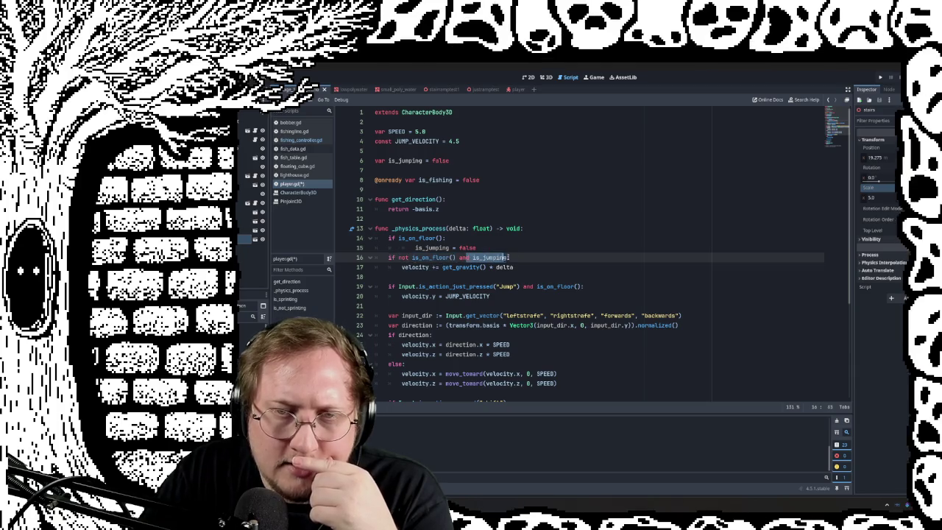
left_click(513, 257)
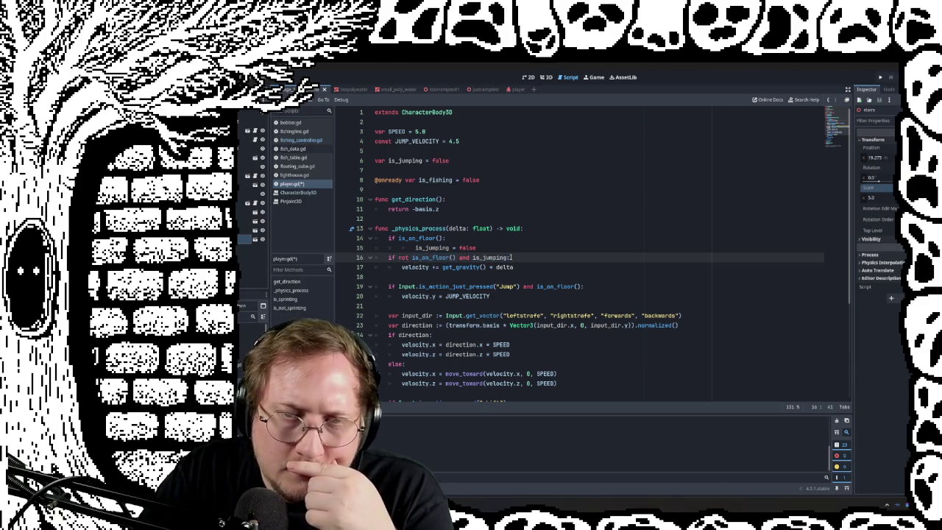
left_click_drag(403, 267, 516, 267)
left_click(536, 269)
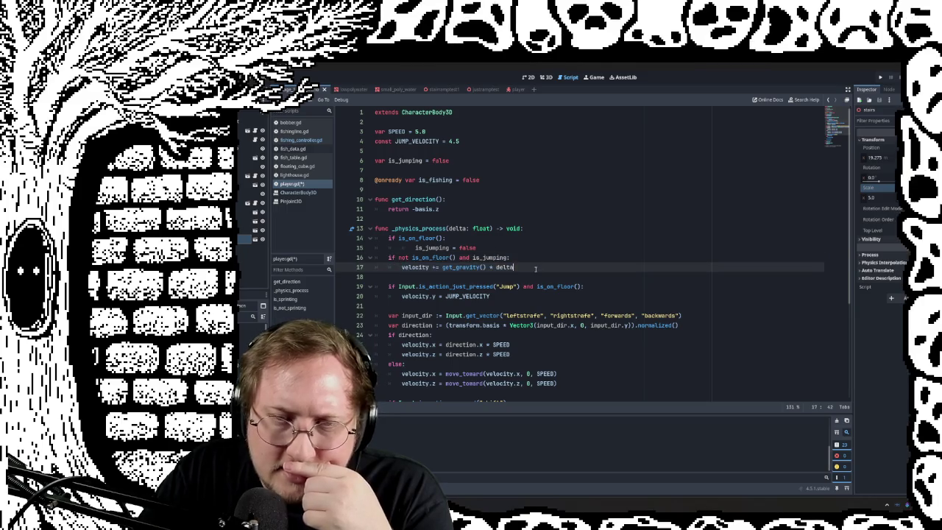
left_click(494, 297)
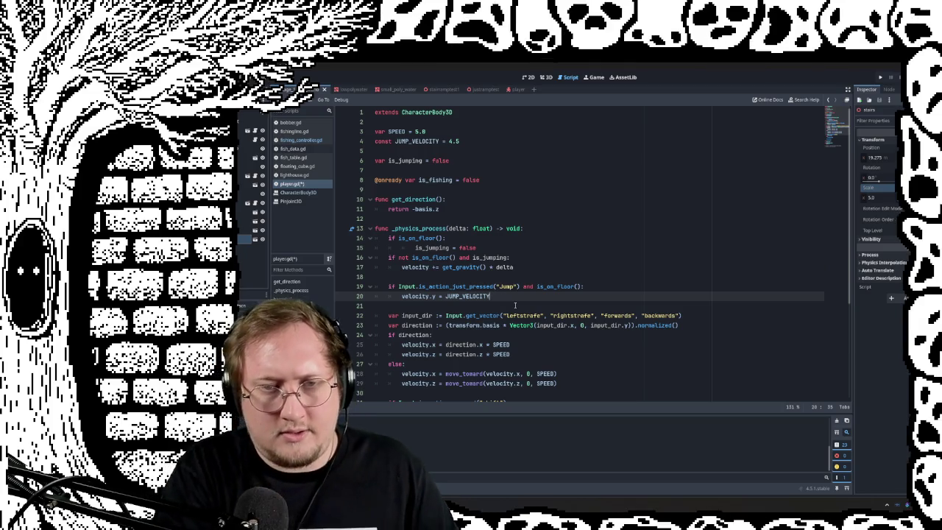
key("Return")
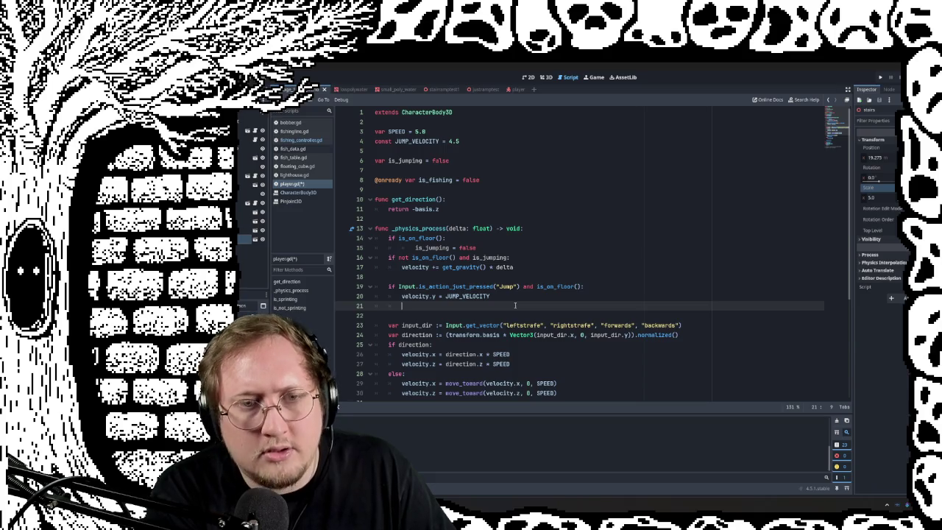
Step: Set is_jumping = true inside the jump block on line 21
type("is_ju")
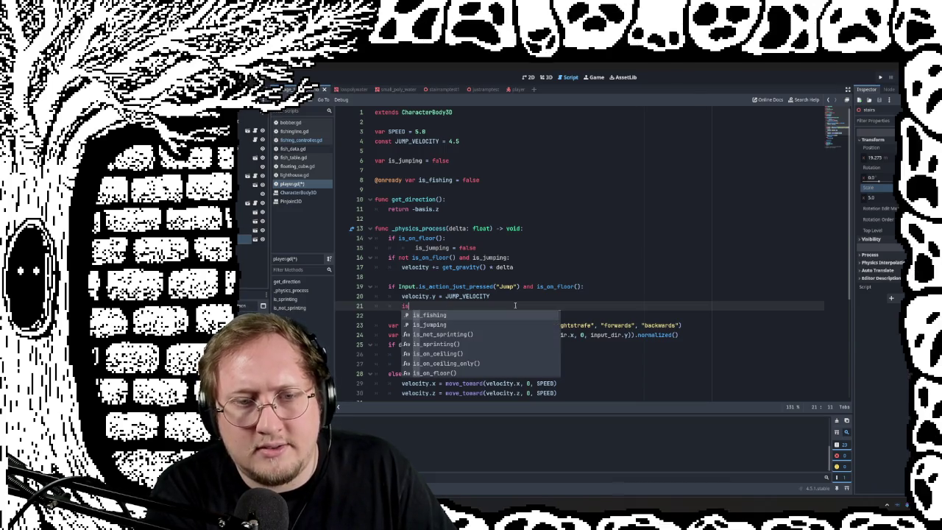
key("Return")
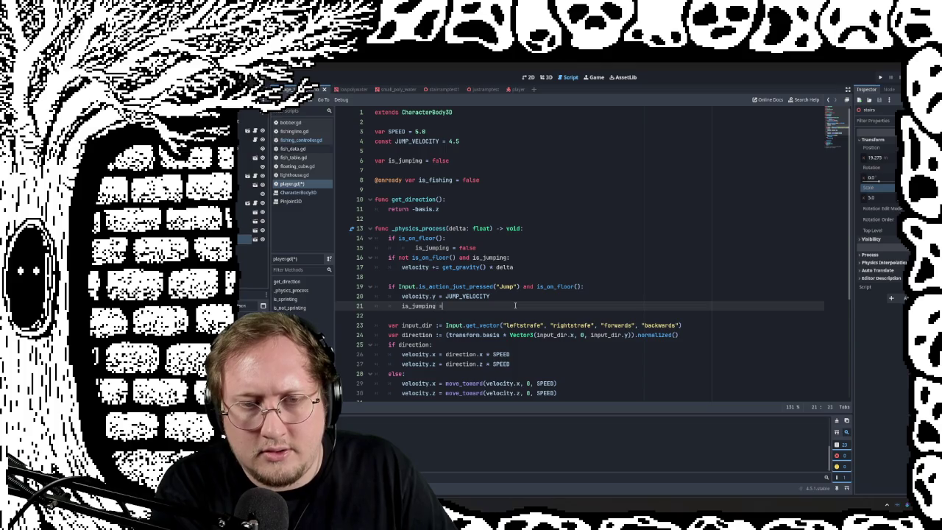
type("true")
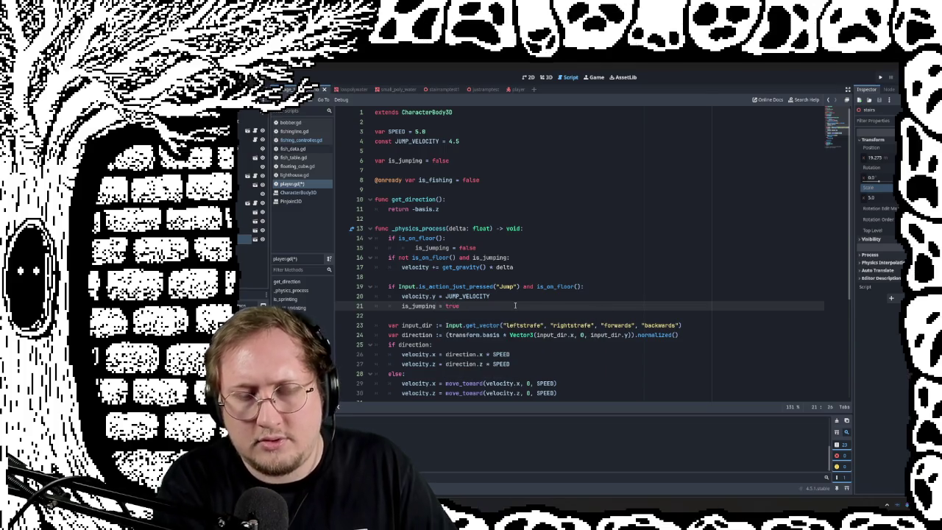
left_click(452, 161)
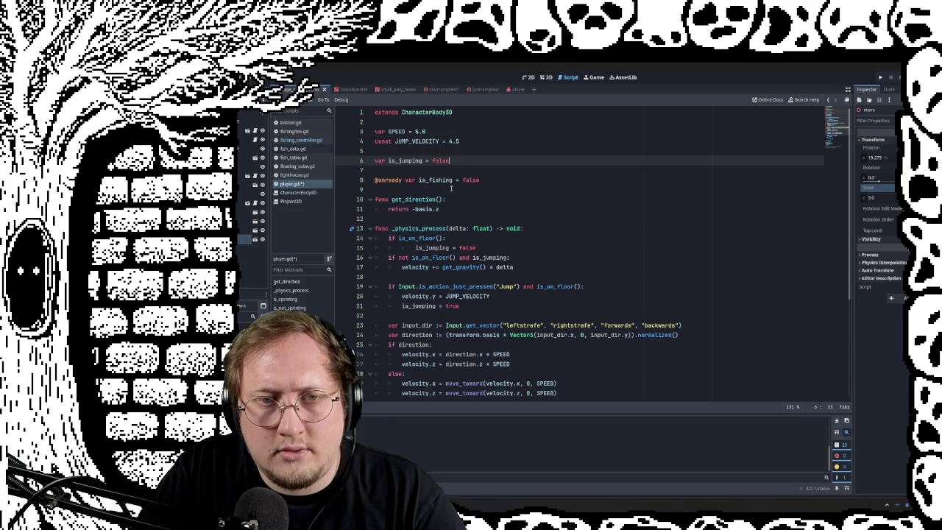
Step: Add two unindented blank lines after the is_jumping = false floor-reset block
left_click(493, 247)
key("Return")
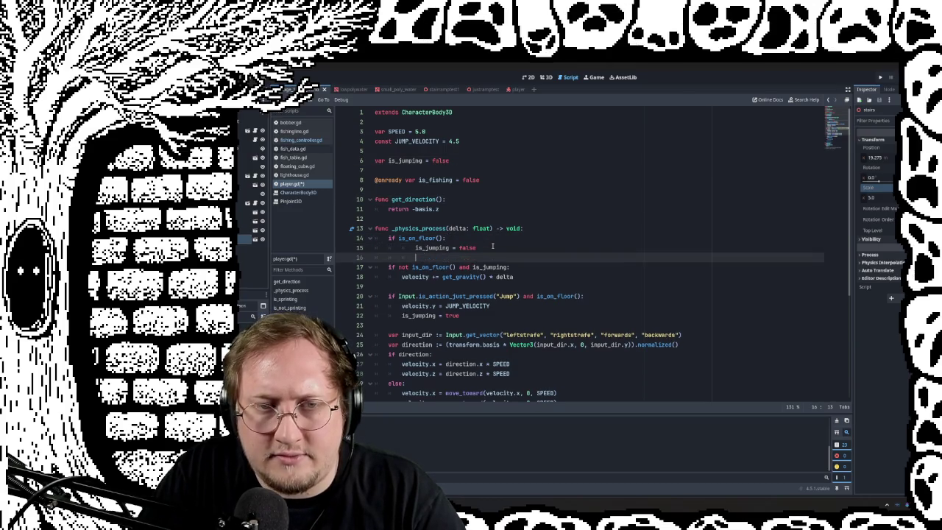
key("BackSpace")
key("BackSpace")
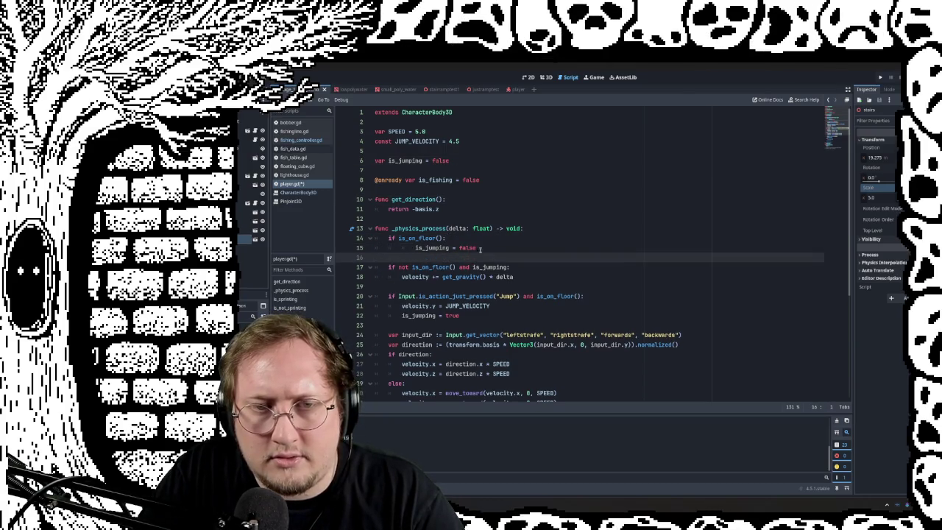
left_click(476, 248)
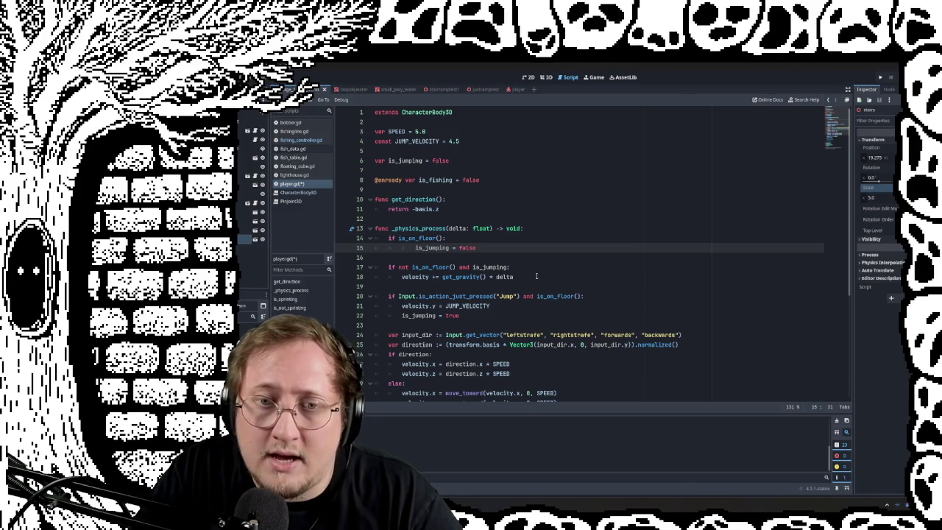
left_click(536, 276)
key("Return")
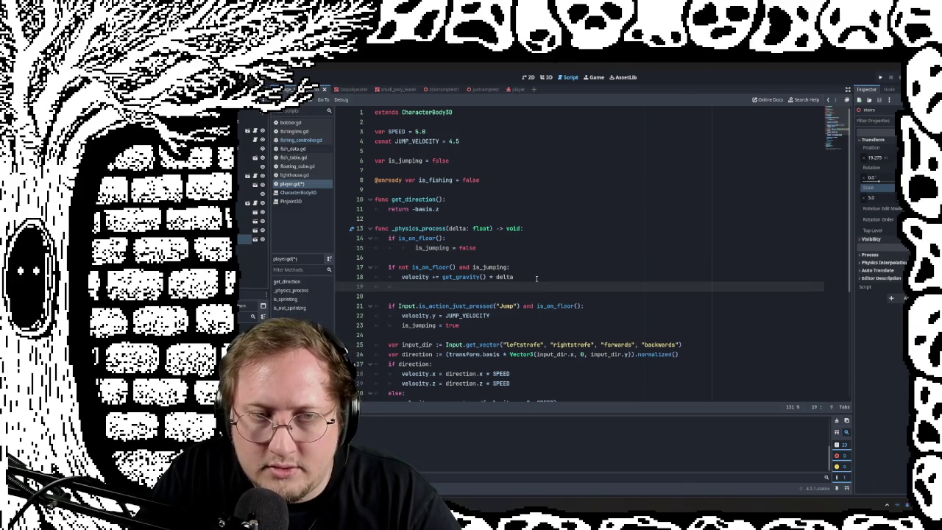
key("BackSpace")
key("BackSpace")
key("BackSpace")
left_click(529, 248)
key("Return")
key("BackSpace")
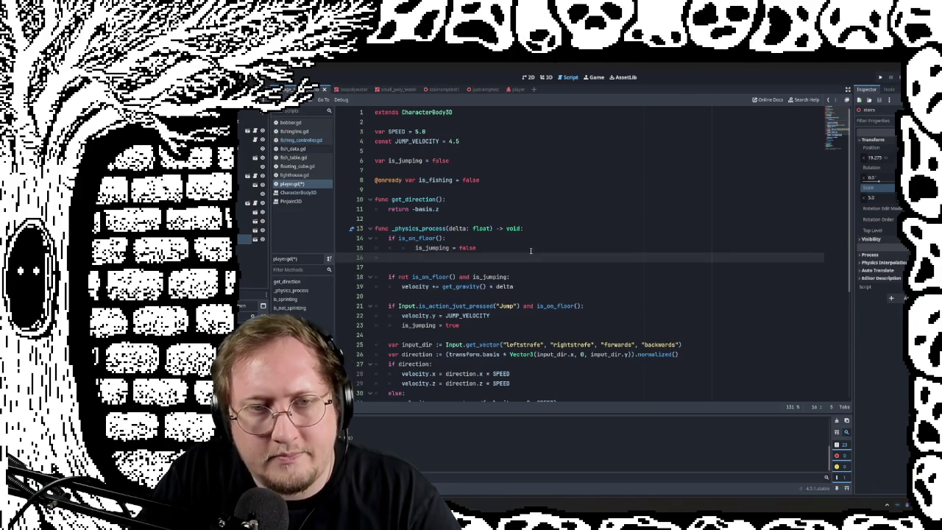
key("Return")
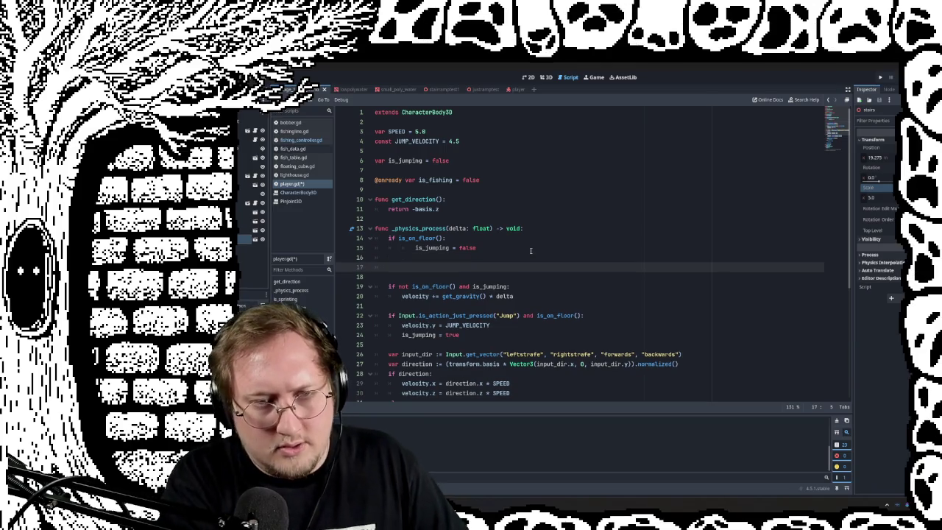
Step: Add an 'if is_on_floor() and not is_jumping:' block adding get_gravity() * delta to velocity
type("if")
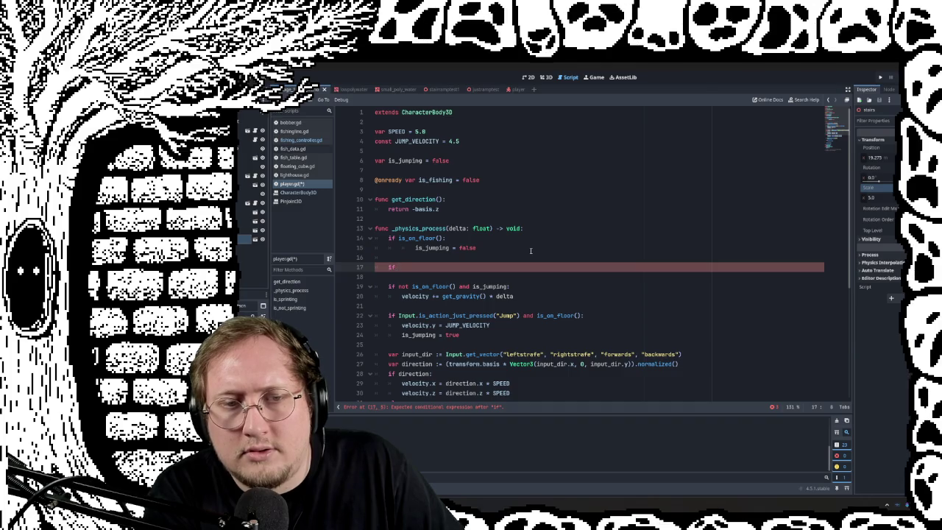
type("not")
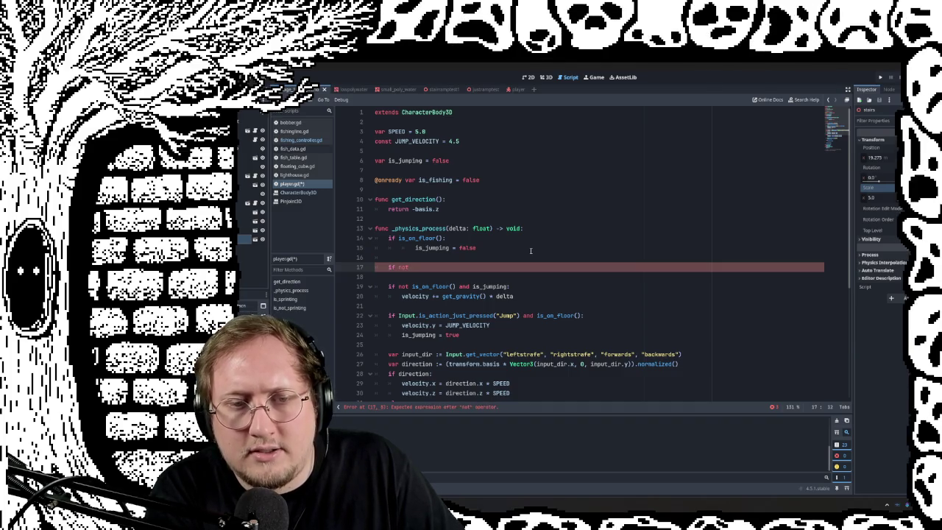
key("BackSpace")
key("BackSpace")
key("BackSpace")
type("is")
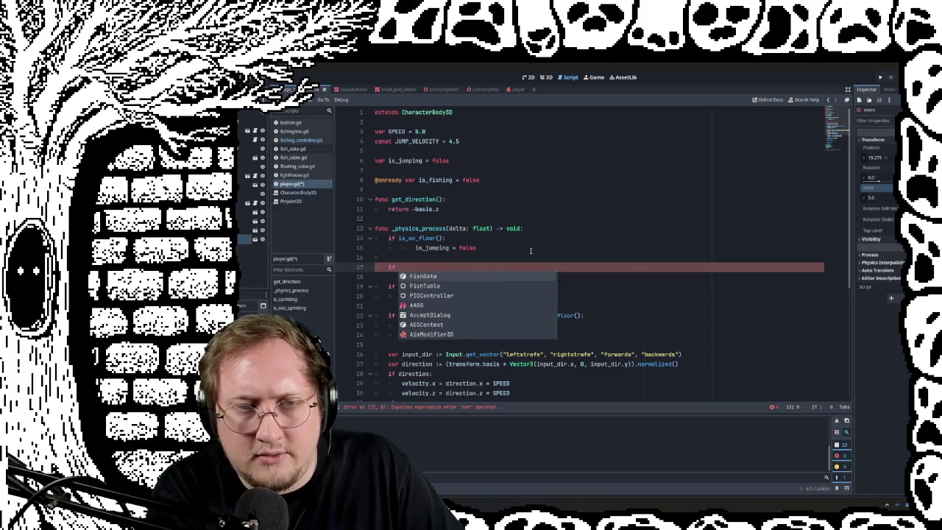
type("_on")
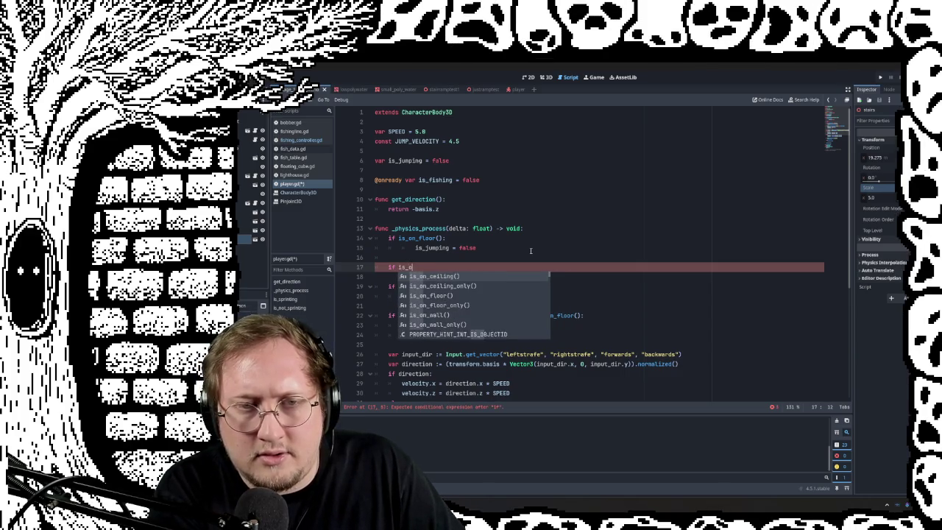
type("_floor")
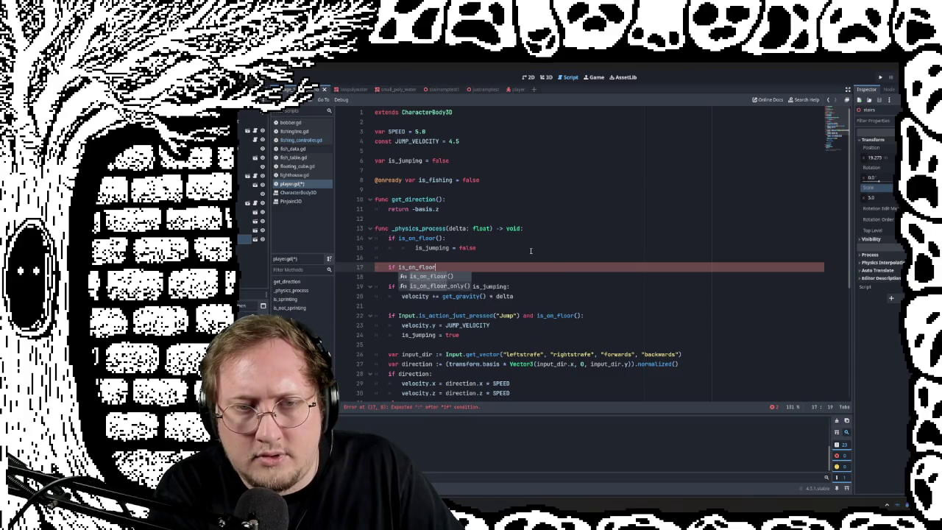
key("Return")
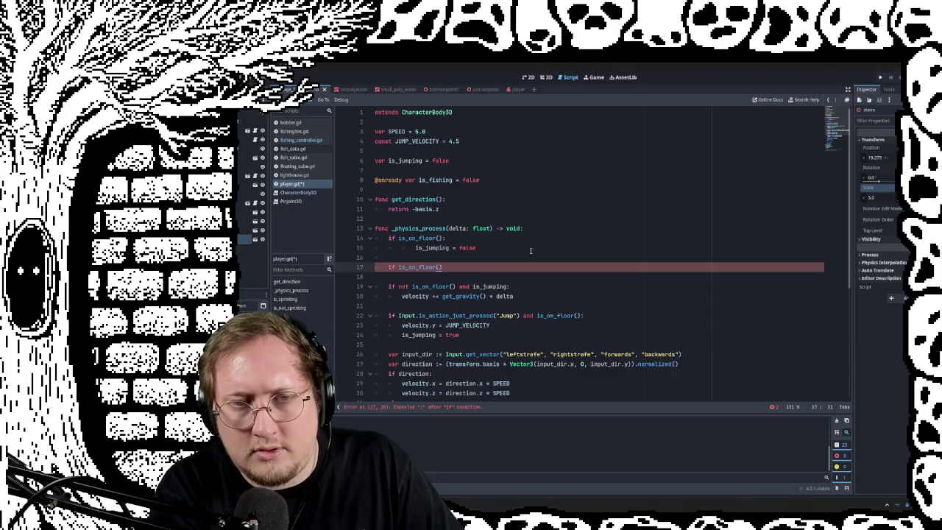
type("and not ")
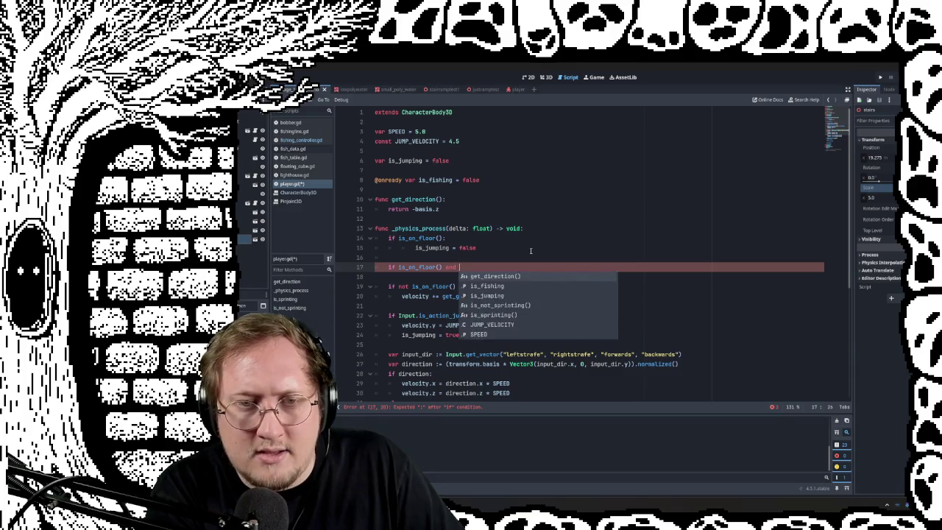
type("is_")
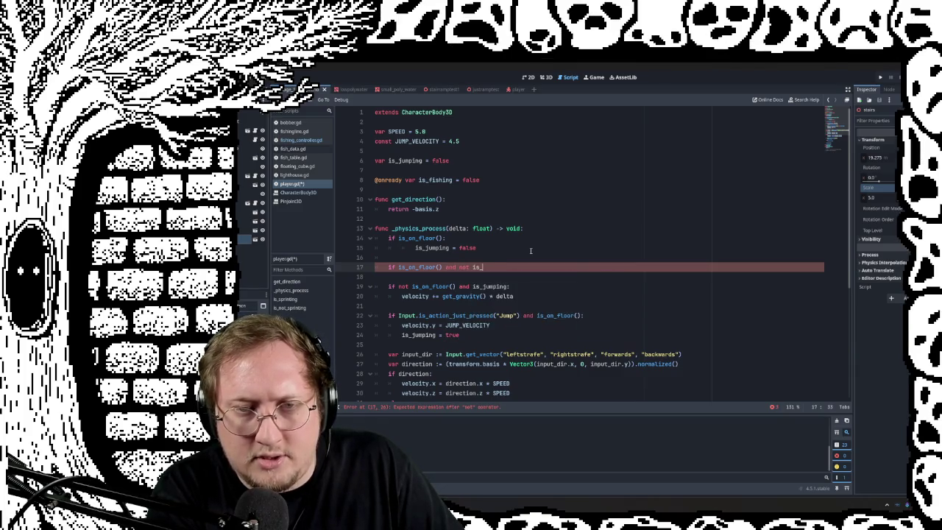
key("Down")
key("Return")
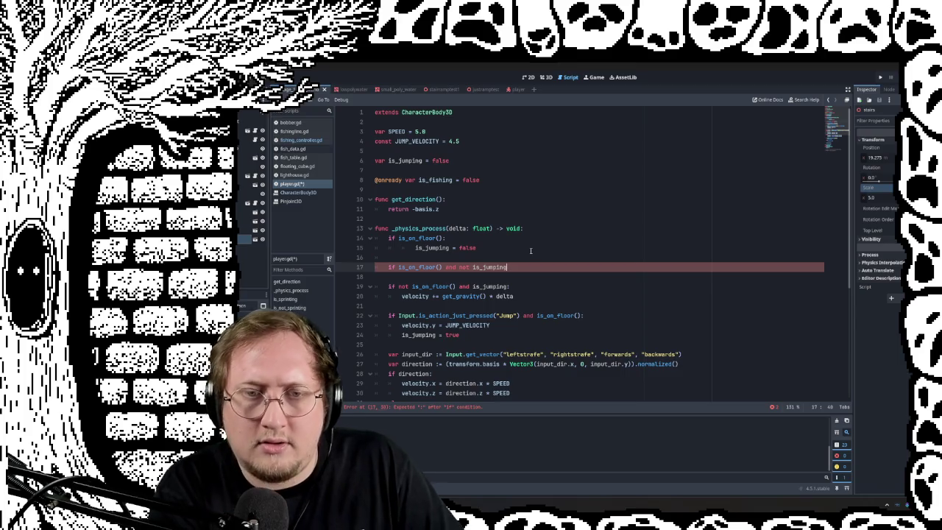
type(":")
key("Return")
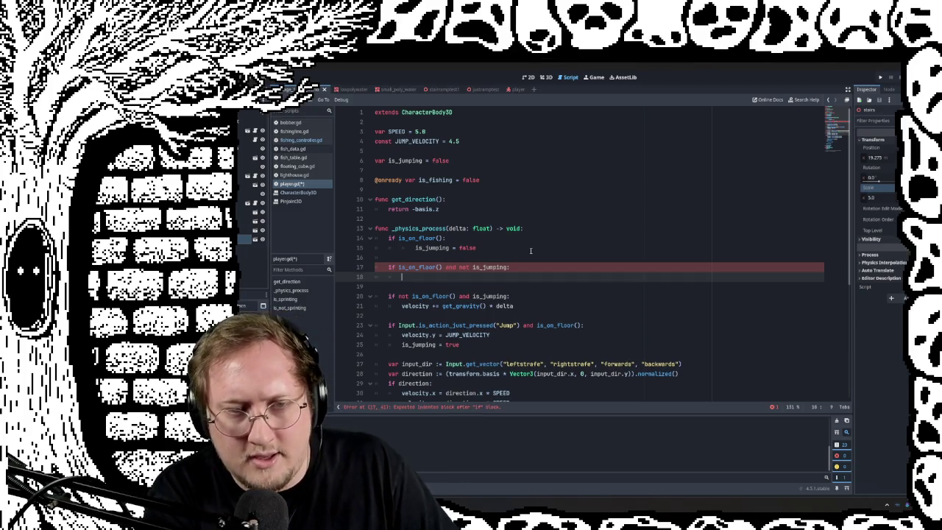
type("velocitty =")
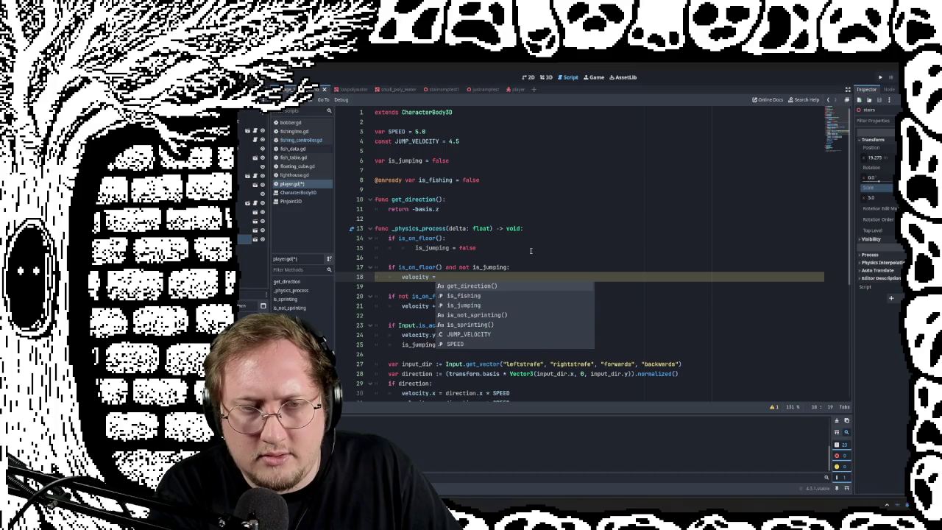
type(" +")
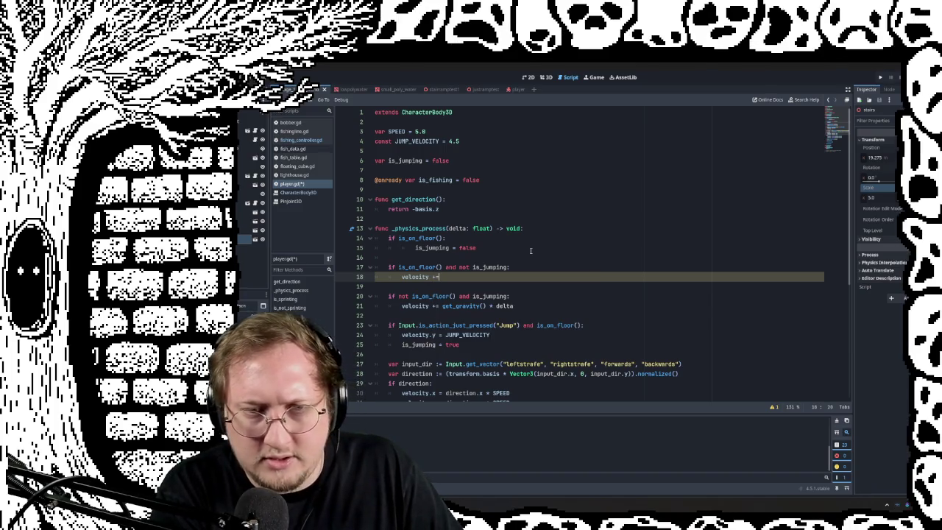
type(" get_")
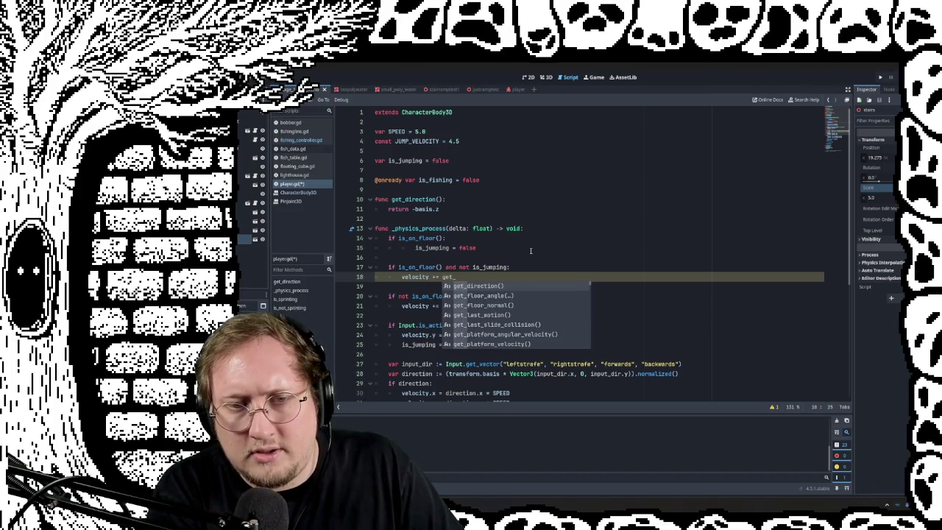
type("gra")
key("Return")
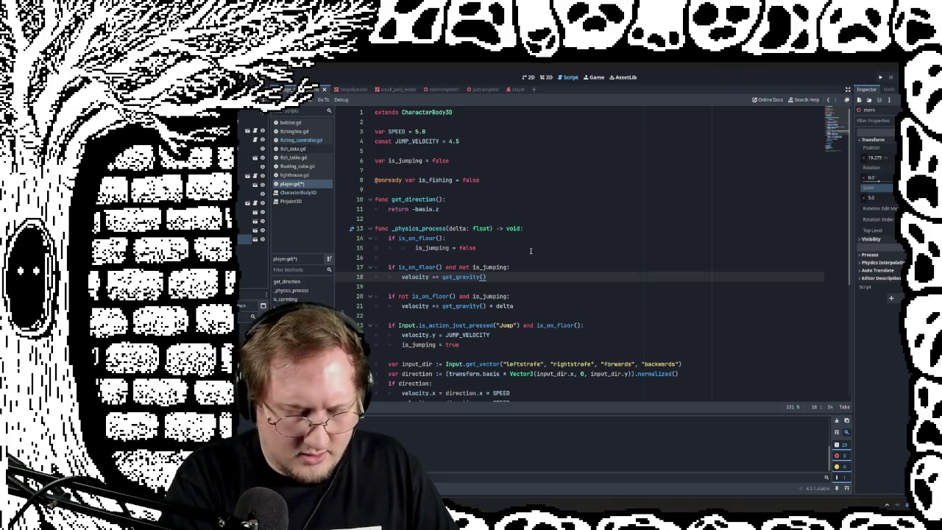
type("* delt")
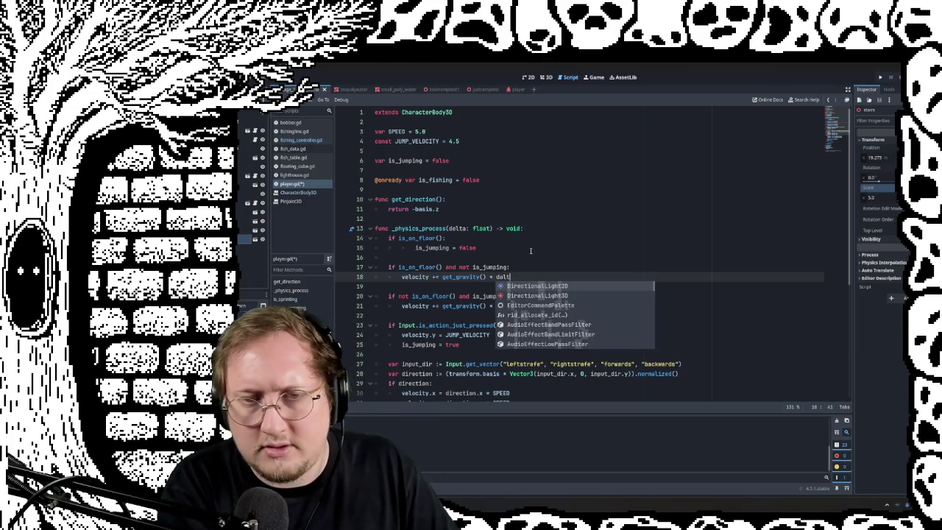
type("a")
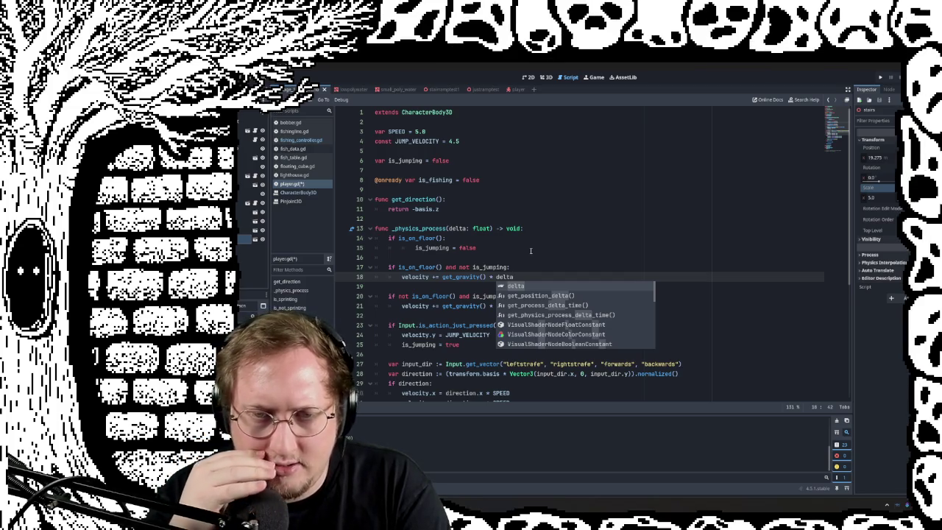
Step: Wrap get_gravity() * delta on line 18 in parentheses
left_click(531, 251)
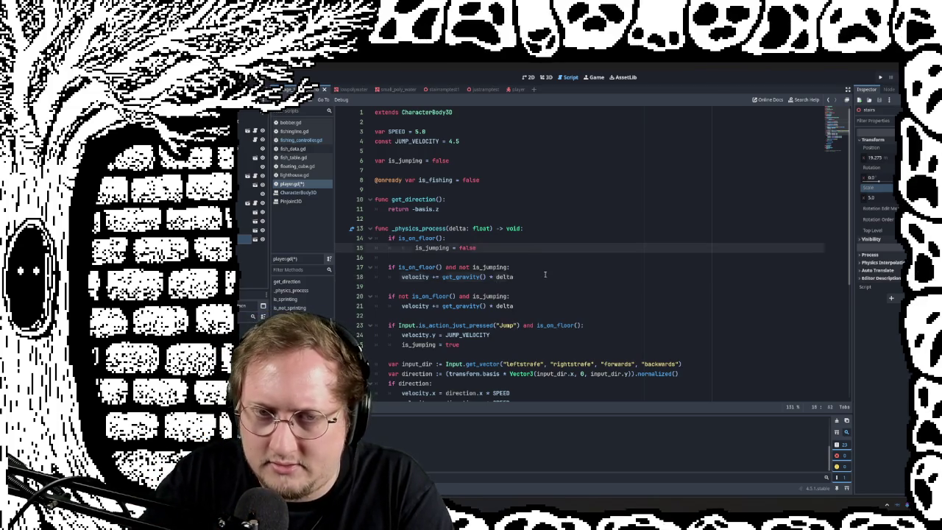
left_click(545, 275)
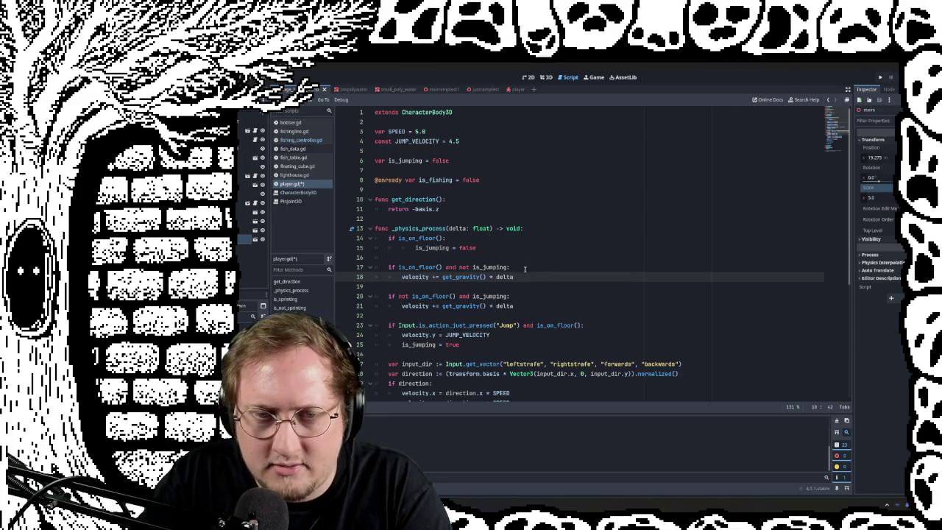
left_click(496, 276)
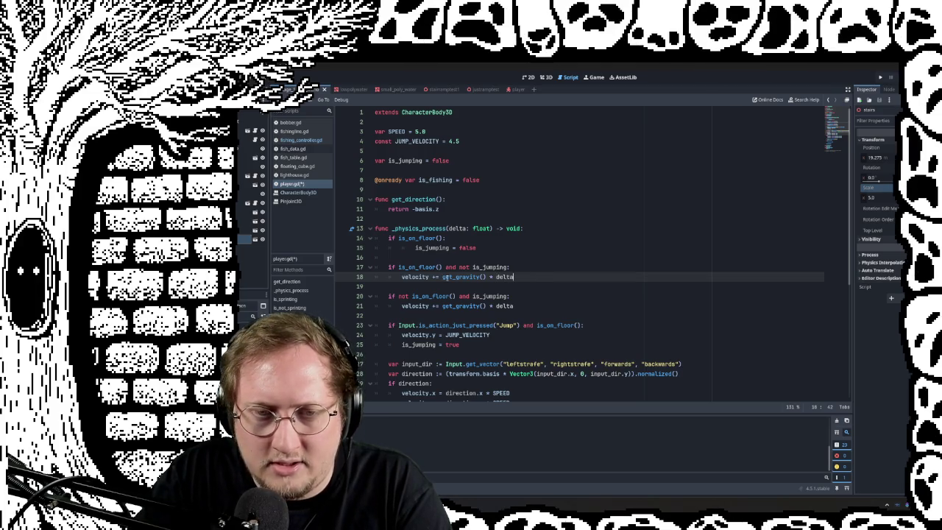
left_click(409, 276)
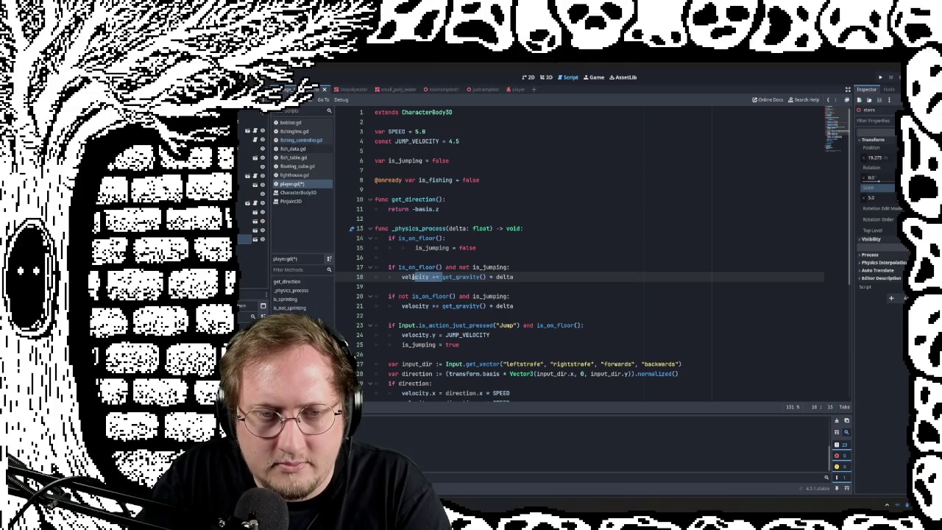
left_click_drag(401, 277, 487, 277)
left_click(486, 276)
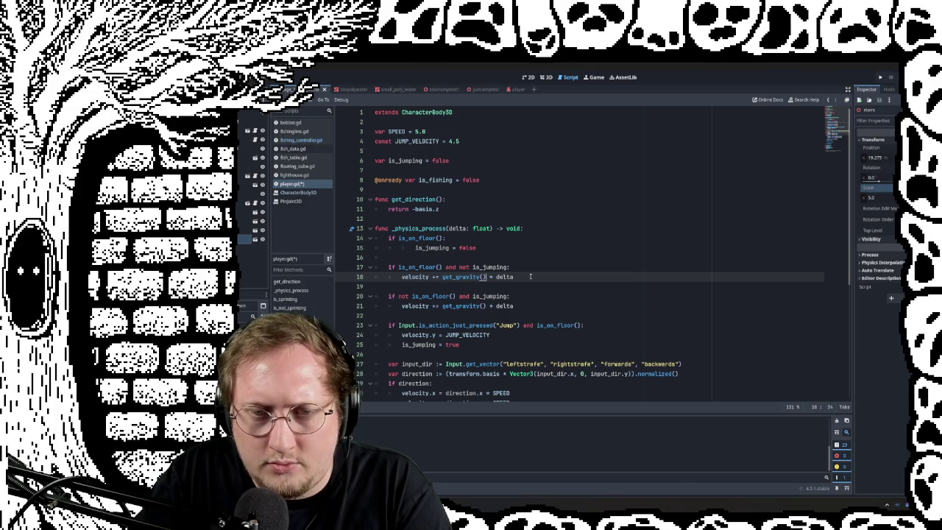
type(")")
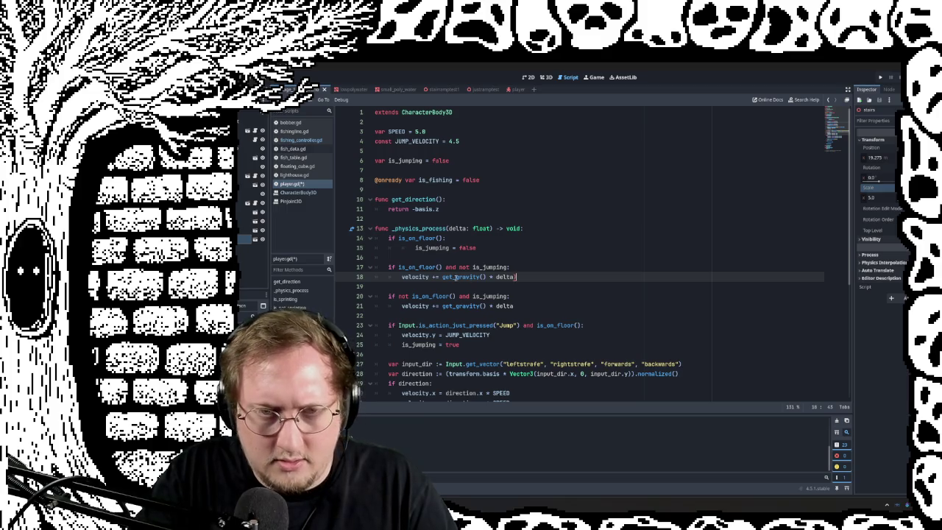
type("(")
left_click(532, 278, "shift")
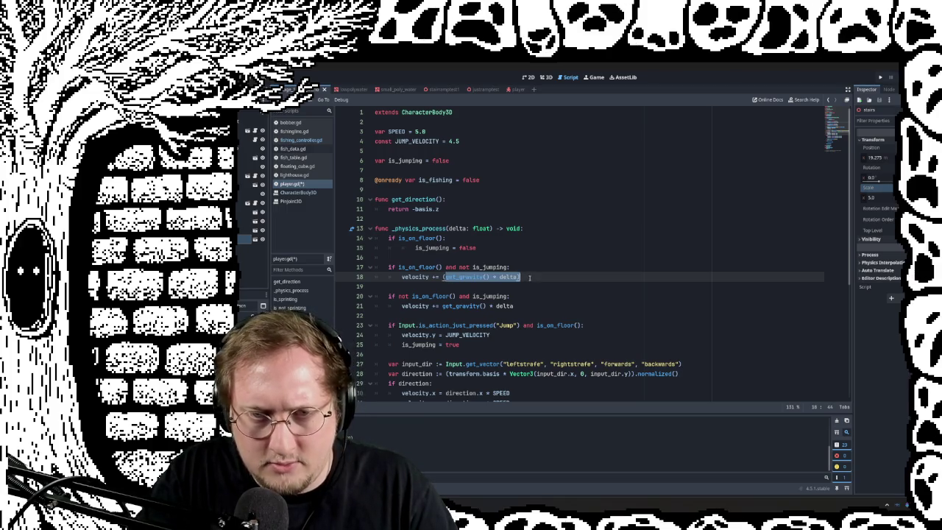
Step: Multiply the parenthesised gravity term on line 18 by 2
left_click(529, 278)
type("2")
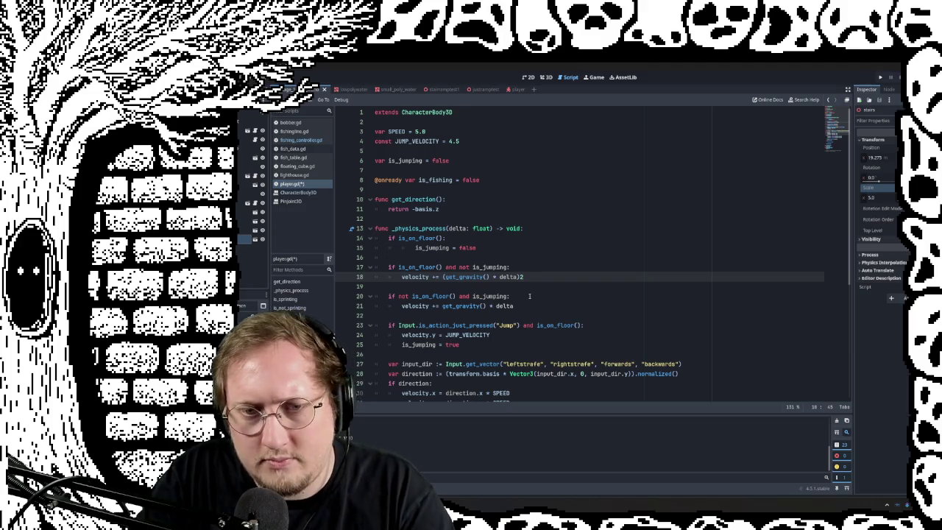
key("Left")
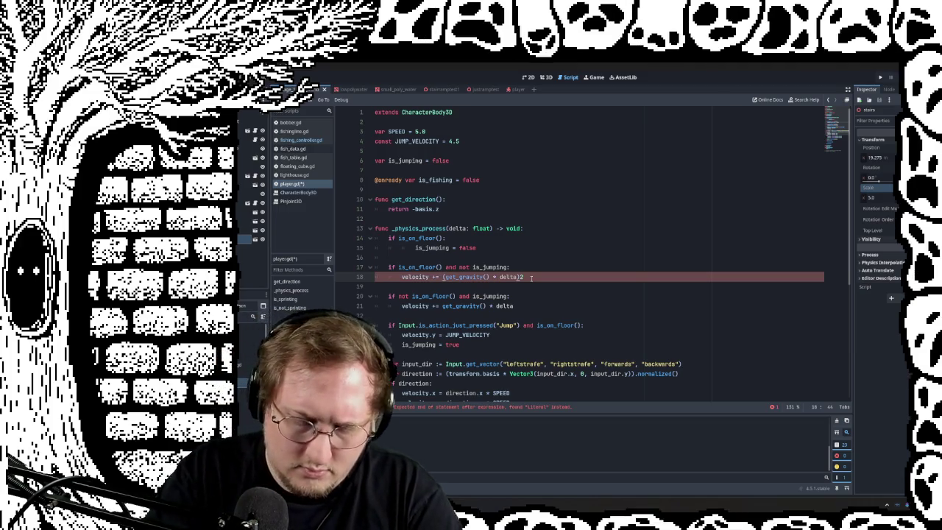
type("*")
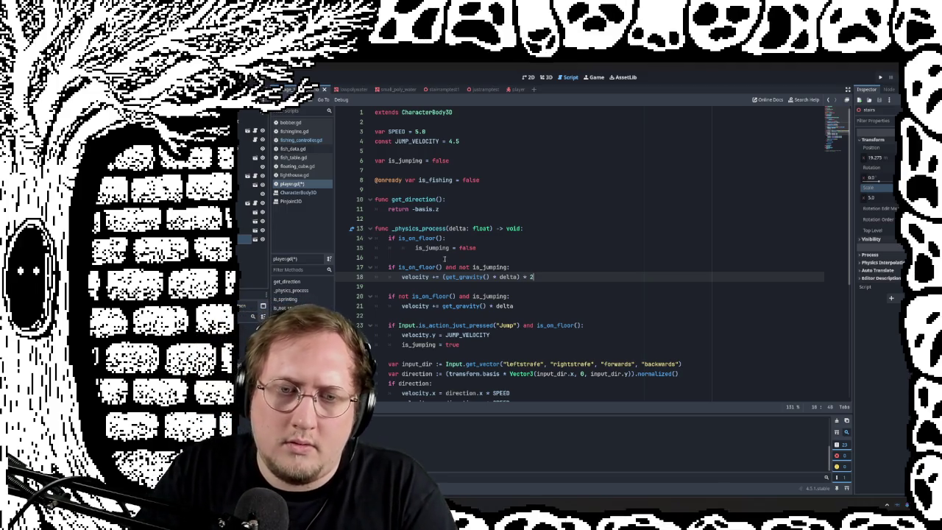
Step: Change line 17's condition to 'if not is_on_floor() and not is_jumping'
left_click(482, 296)
mouse_move(445, 268)
left_mouse_down()
mouse_move(486, 267)
mouse_move(376, 267)
mouse_move(537, 268)
left_mouse_up()
left_click(537, 268)
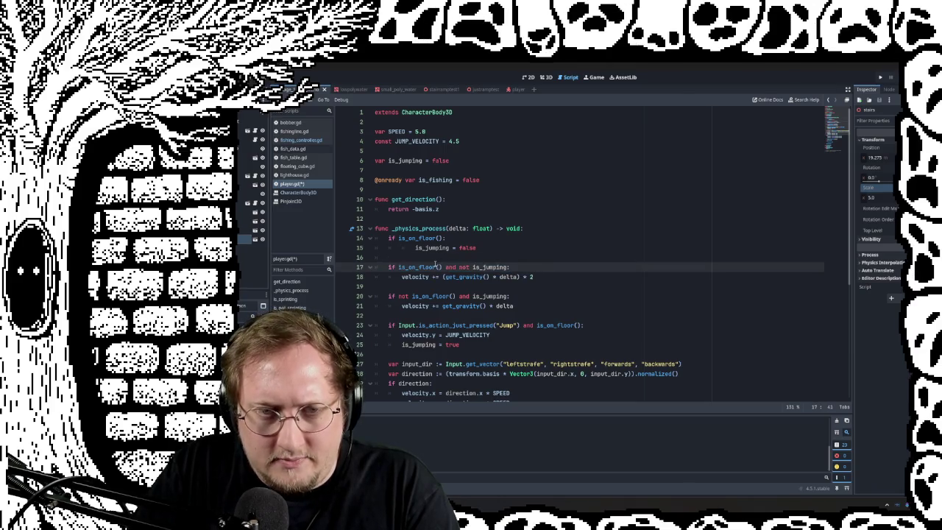
left_click_drag(443, 268, 383, 267)
left_click(405, 267)
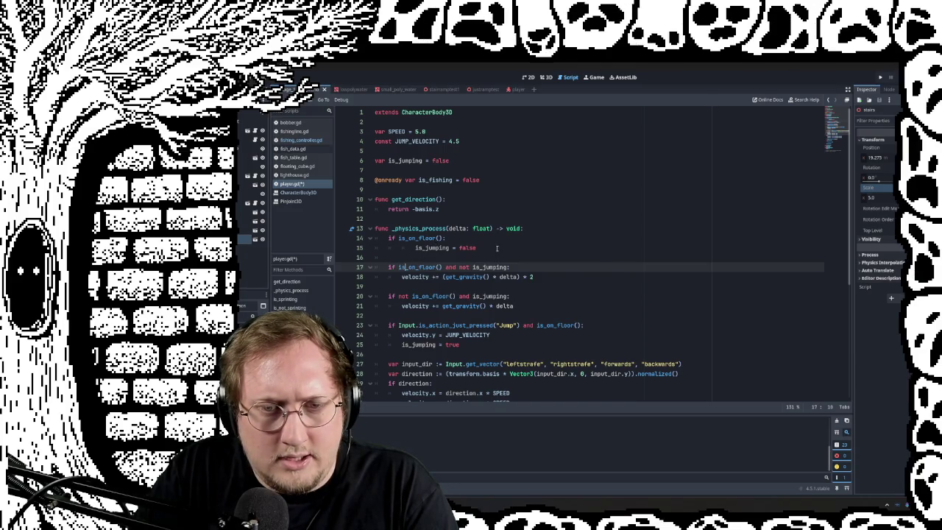
left_click(396, 267)
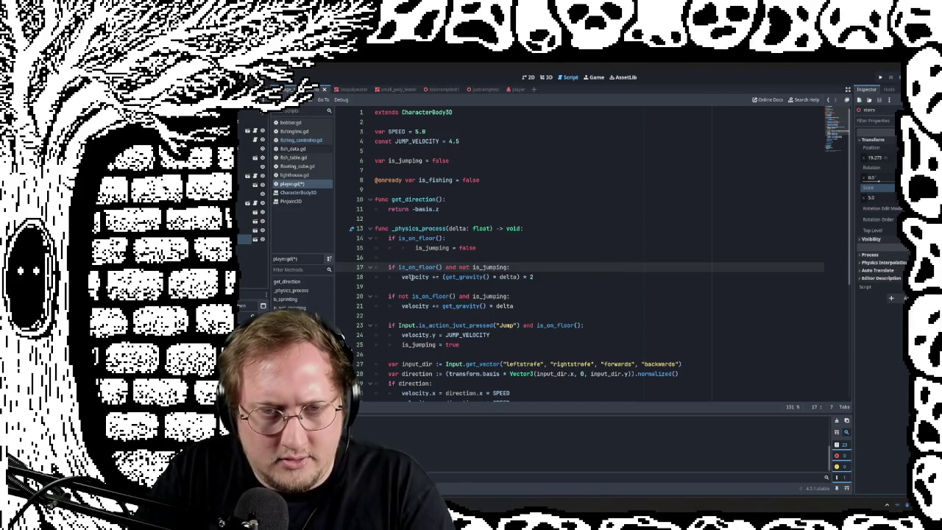
type("not")
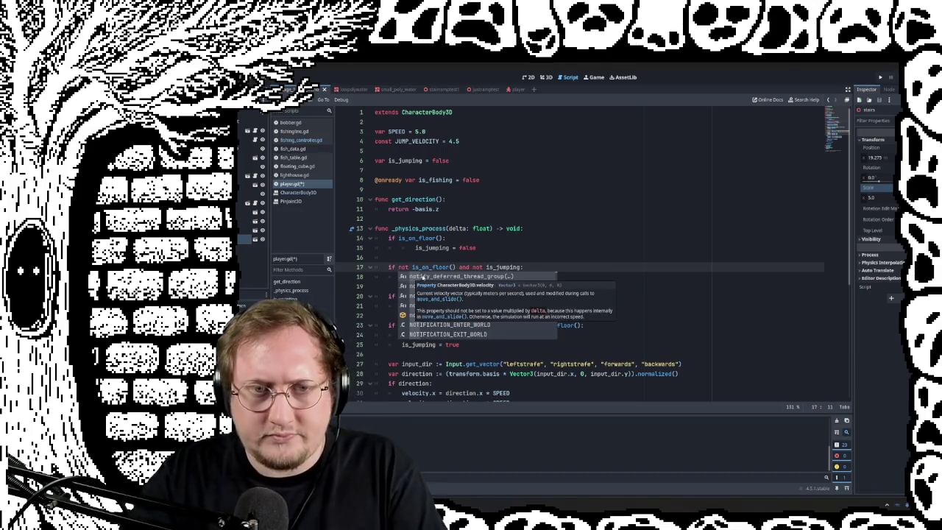
Step: Comment out the is_jumping reset on lines 14–15, then undo it
left_click(462, 238)
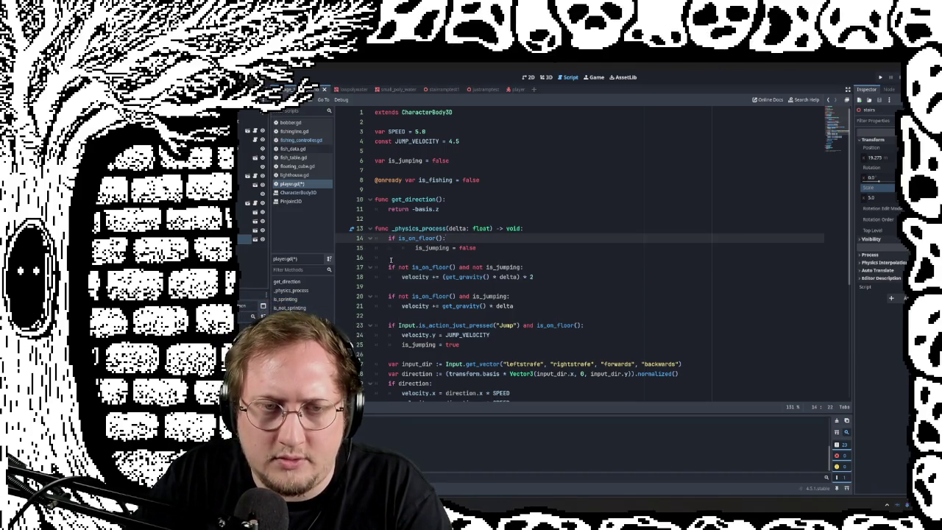
mouse_move(388, 238)
left_mouse_down()
mouse_move(483, 251)
mouse_move(403, 247)
left_mouse_up()
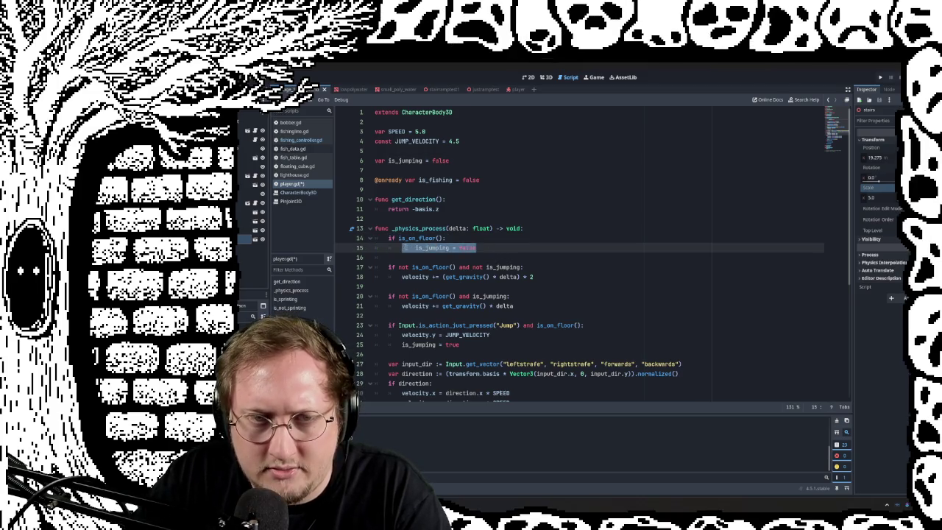
key("ctrl+k")
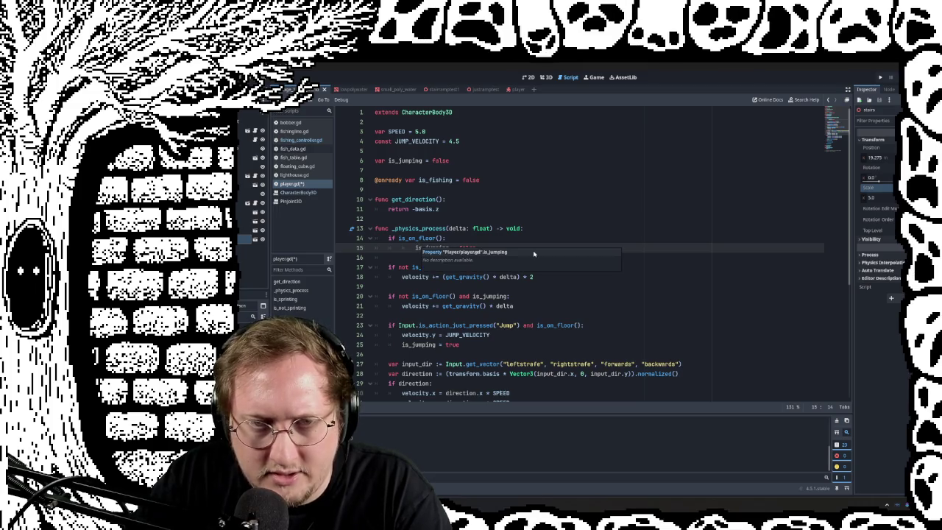
key("ctrl+z")
Step: Inspect the gravity code on lines 20–21 and remove the trailing 2 from line 18
left_click_drag(376, 286, 410, 295)
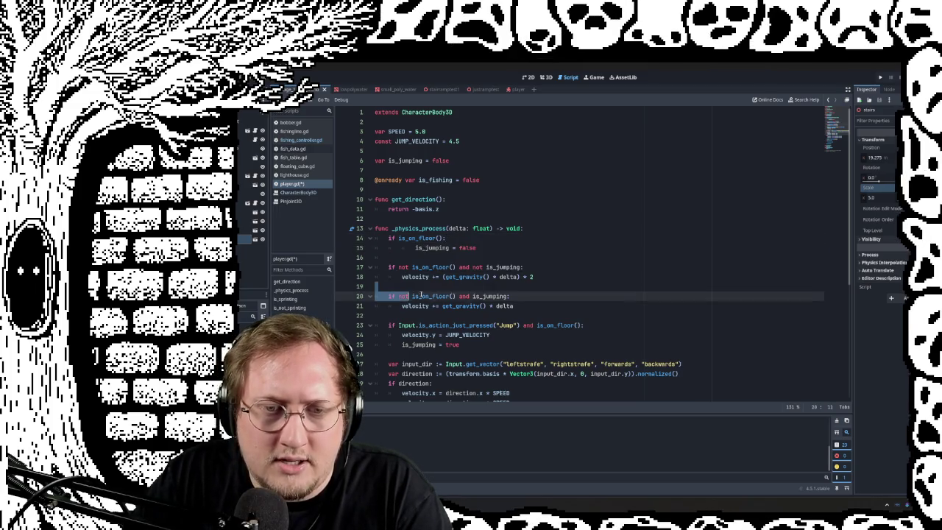
left_click(482, 305)
double_click(504, 305)
triple_click(480, 305)
left_click(418, 306)
left_click_drag(402, 306, 519, 309)
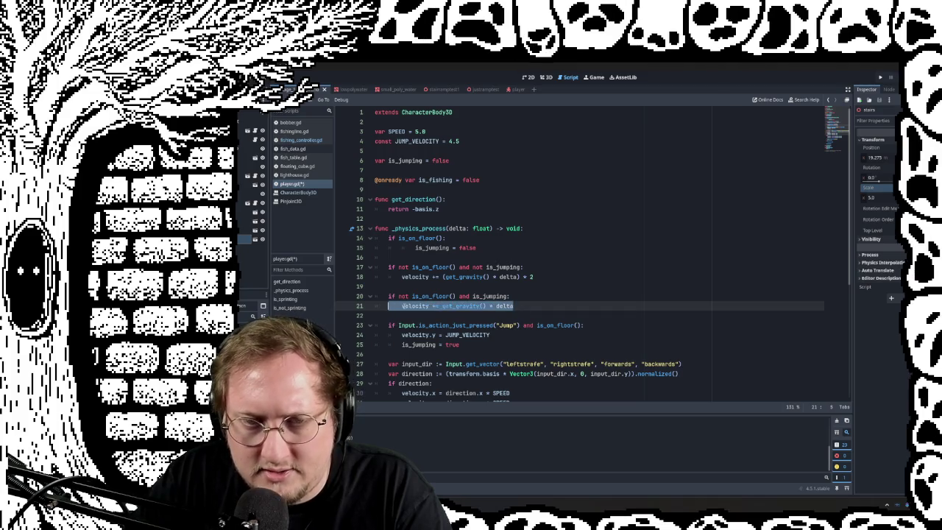
left_click(468, 305)
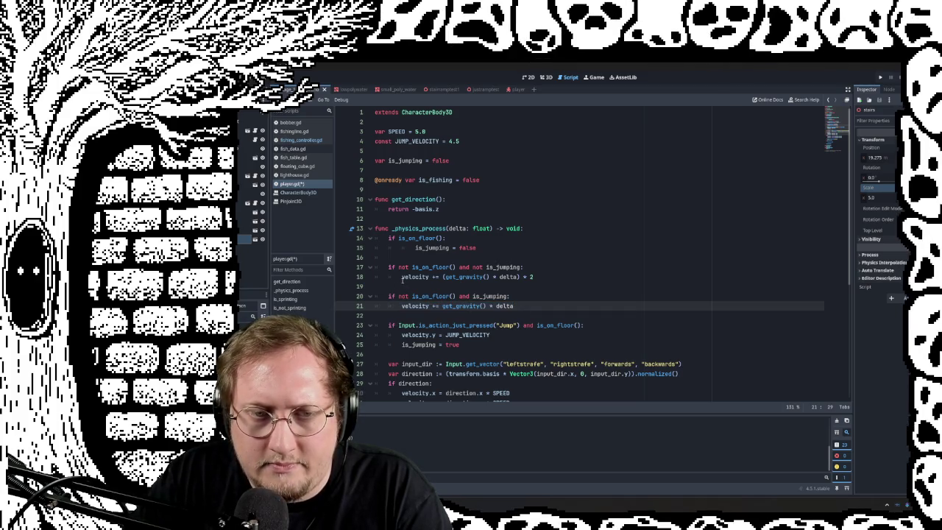
left_click(559, 277)
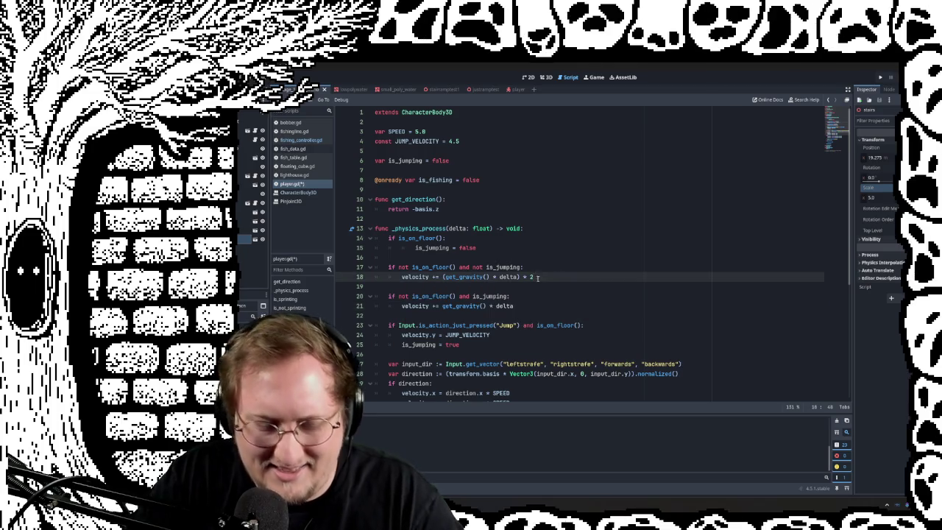
key("BackSpace")
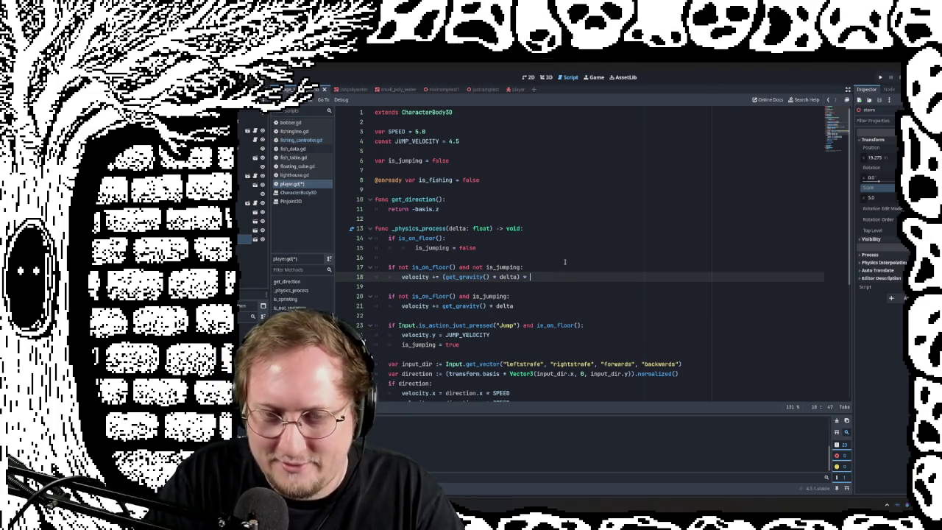
Step: Set the falling-gravity multiplier on line 18 to 5
type(".5")
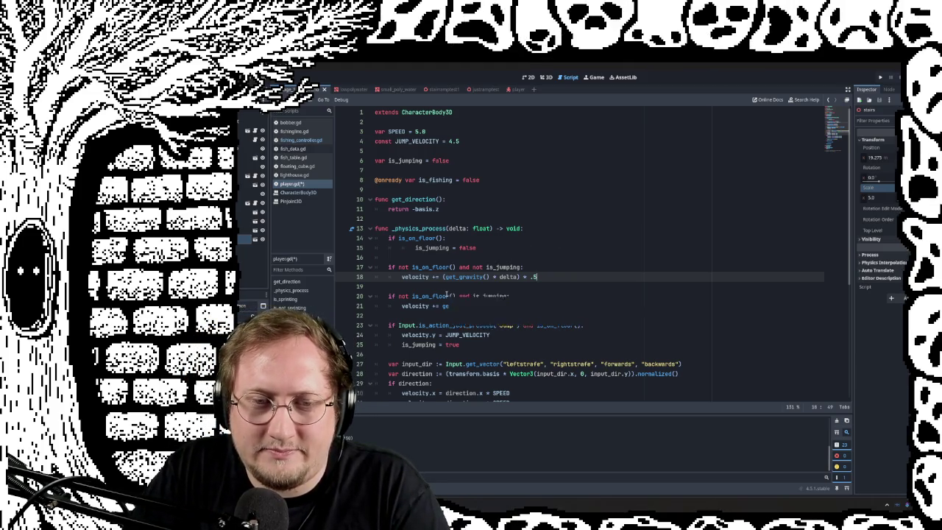
mouse_move(446, 295)
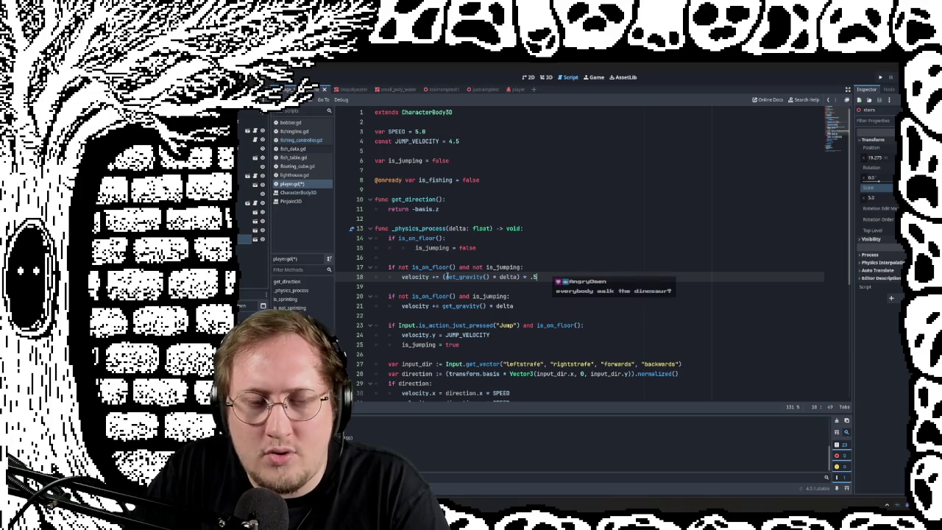
mouse_move(444, 276)
left_mouse_down()
mouse_move(495, 283)
mouse_move(434, 276)
left_mouse_up()
left_click(487, 277)
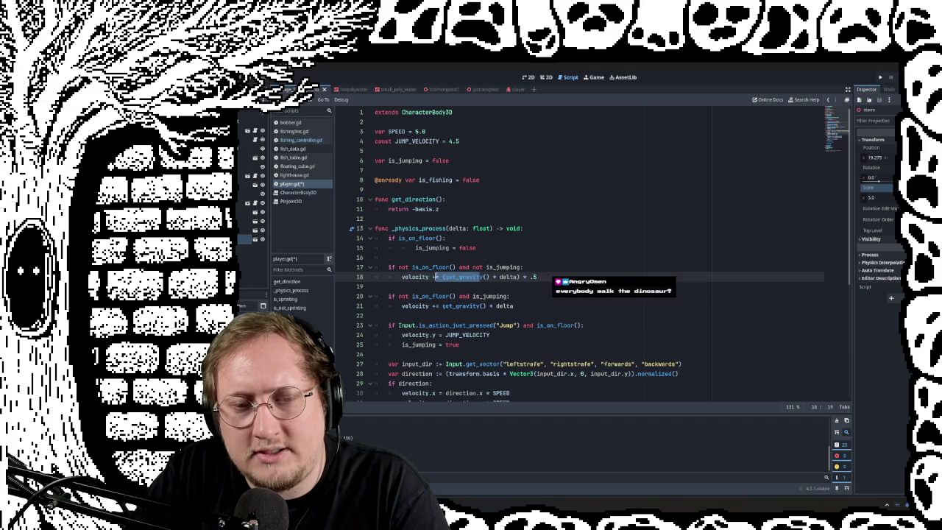
left_click(529, 279)
key("shift+Right")
key("shift+Right")
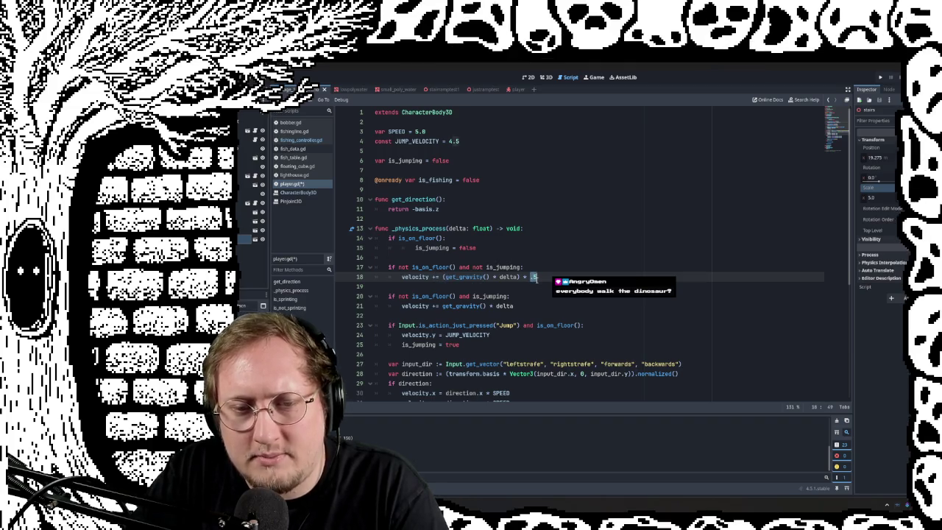
type("22")
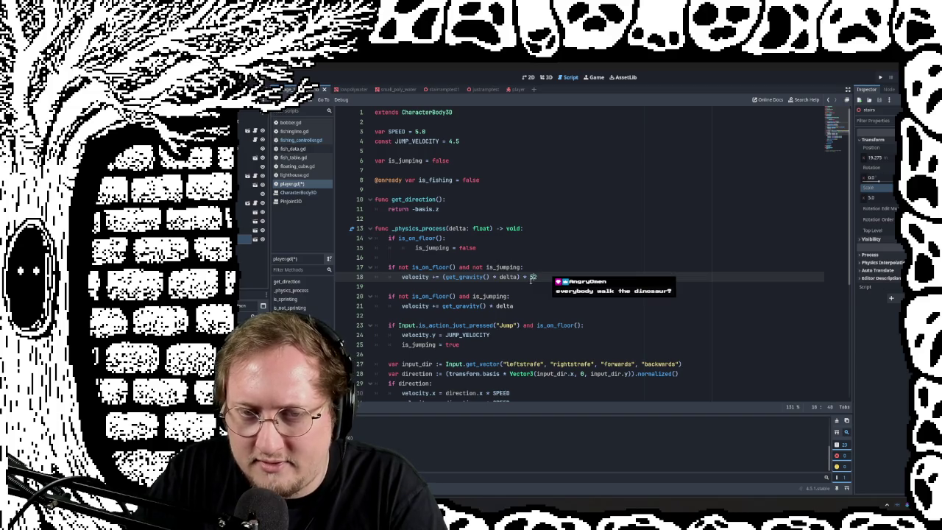
key("BackSpace")
type("5")
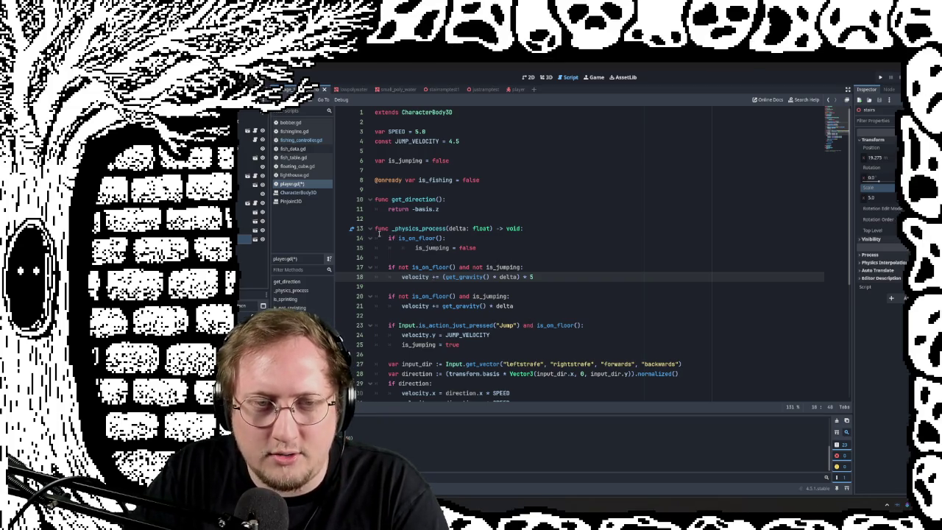
Step: Review the is_on_floor check and is_jumping = false reset on lines 14–15
left_click_drag(376, 230, 471, 248)
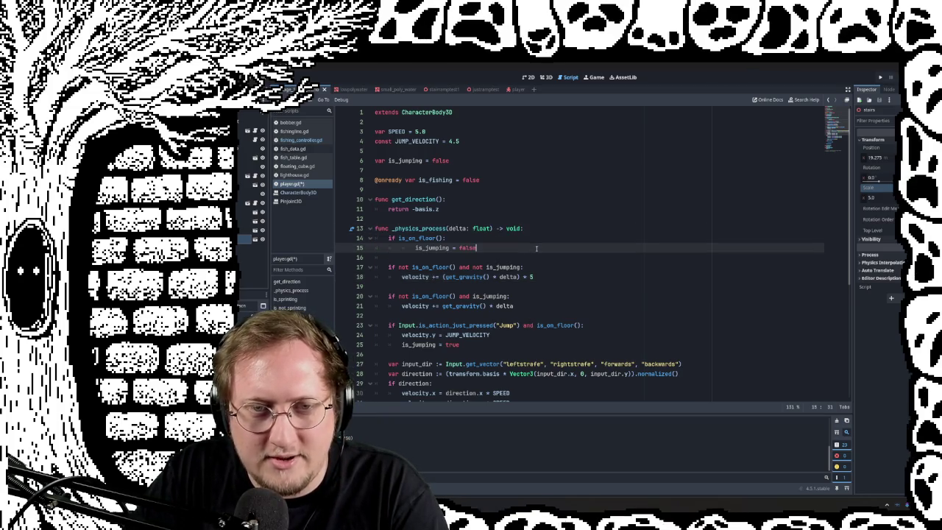
double_click(468, 248)
left_click(549, 283, "shift")
left_click(548, 282)
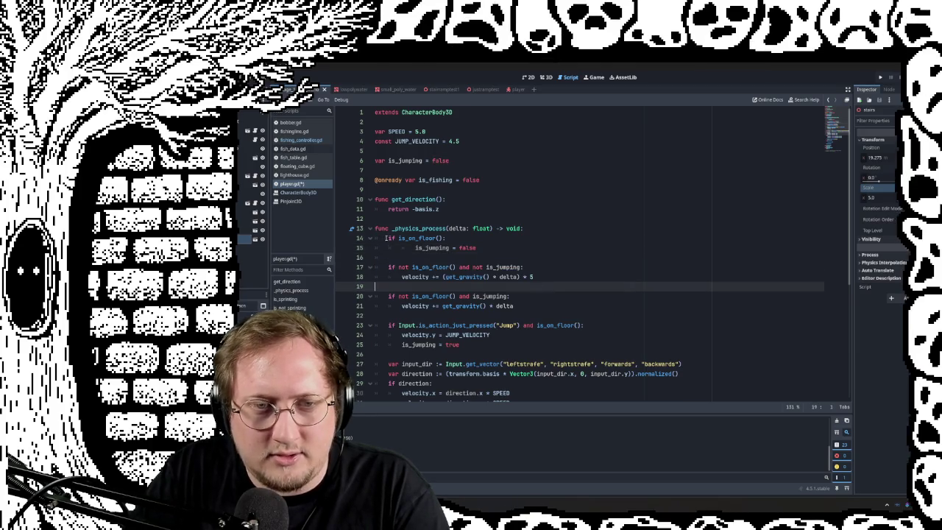
triple_click(386, 238)
left_click(426, 248)
left_click_drag(415, 248, 477, 248)
left_click(477, 248)
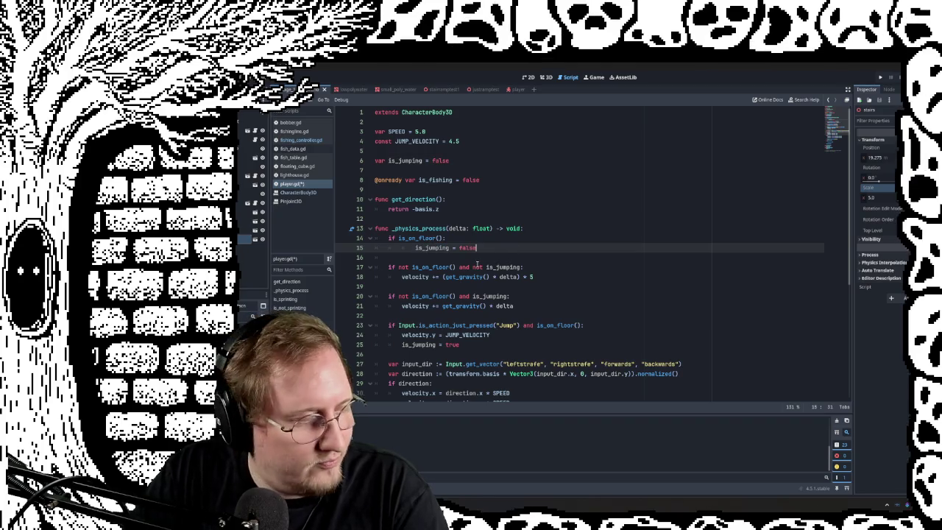
Step: Review the falling, gravity and jump checks on lines 17–25, then save and run the game
left_click_drag(388, 267, 532, 266)
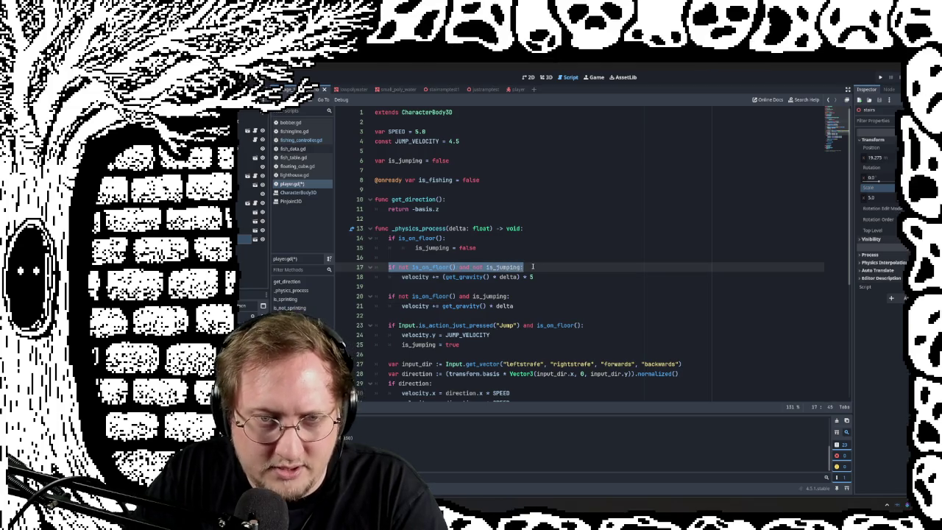
left_click(564, 276)
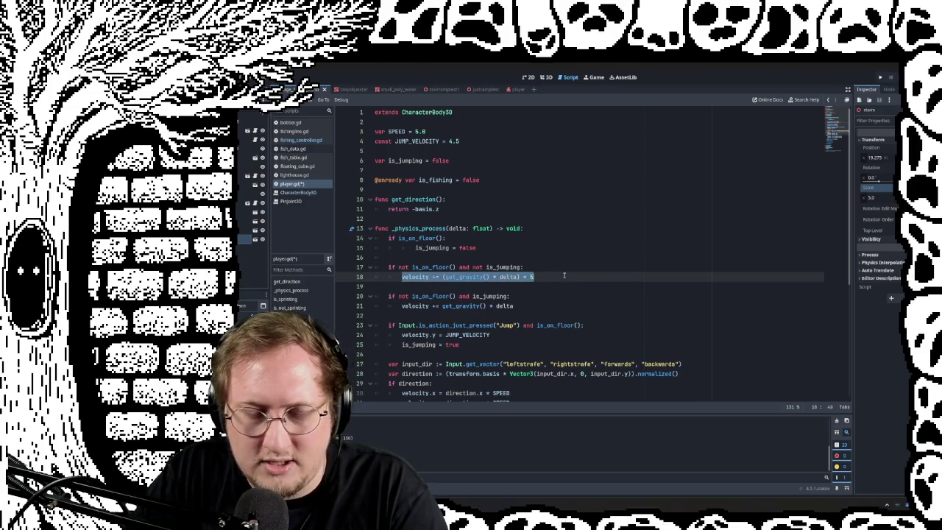
left_click_drag(388, 296, 509, 296)
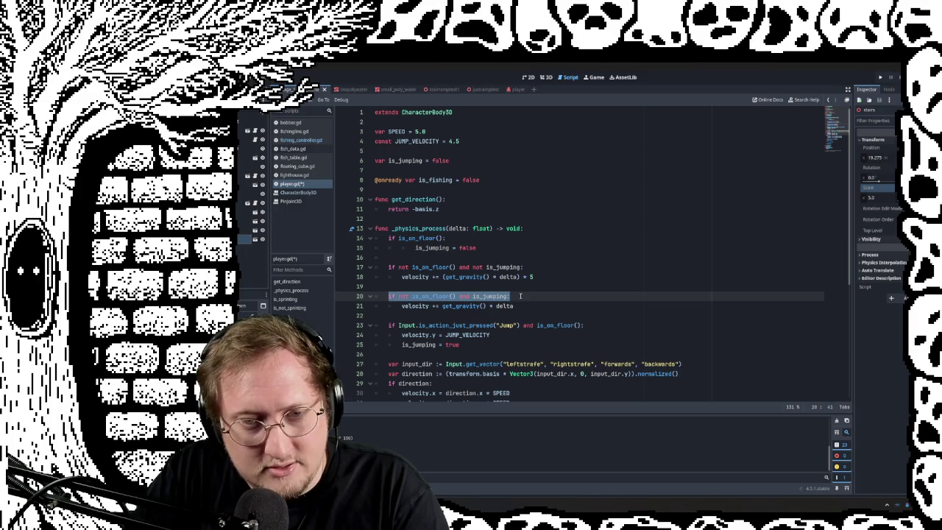
left_click_drag(514, 305, 378, 309)
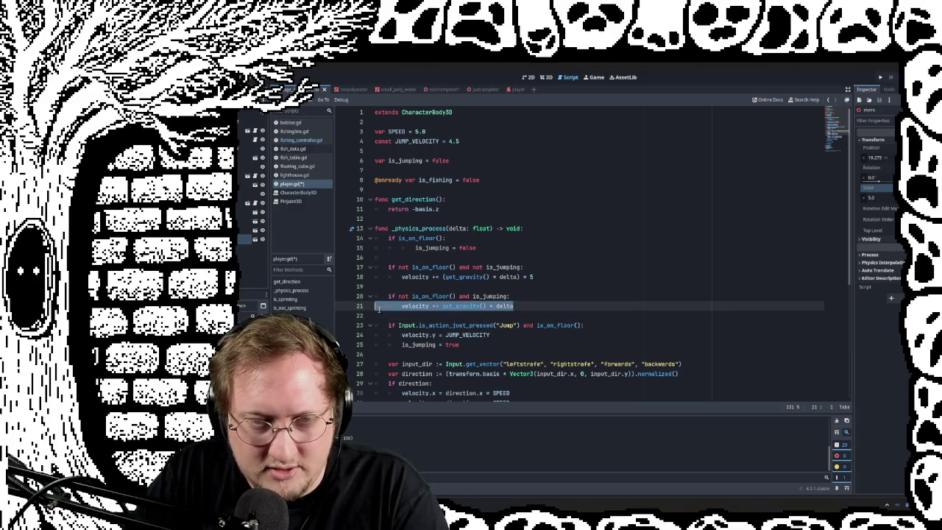
left_click(449, 307)
scroll(451, 301, "down", 3)
mouse_move(390, 238)
left_mouse_down()
mouse_move(490, 248)
mouse_move(412, 239)
mouse_move(518, 248)
mouse_move(519, 237)
mouse_move(599, 239)
mouse_move(596, 257)
left_mouse_up()
left_click(595, 257)
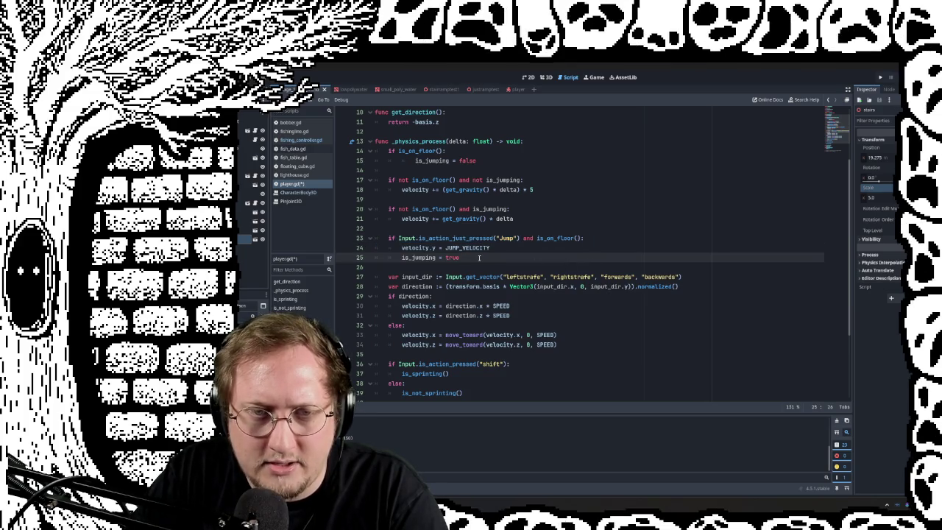
scroll(484, 247, "up", 2)
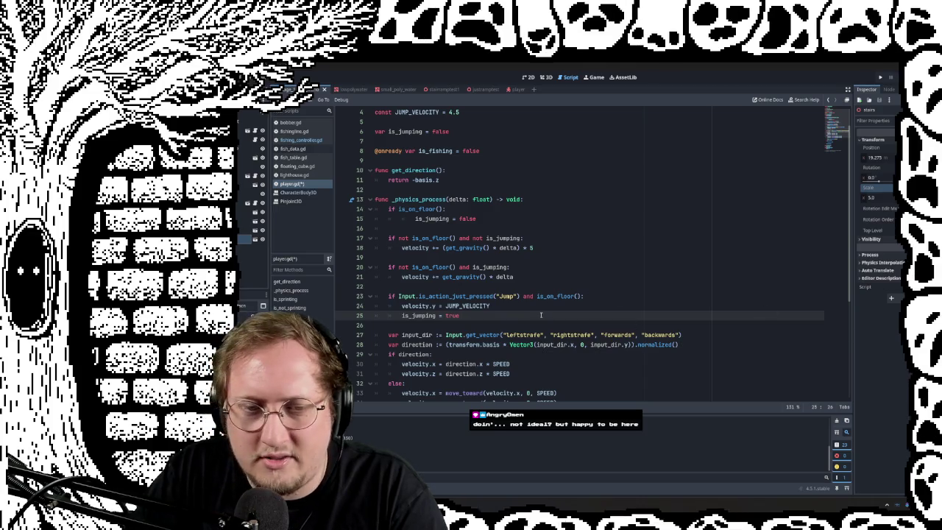
key("ctrl+s")
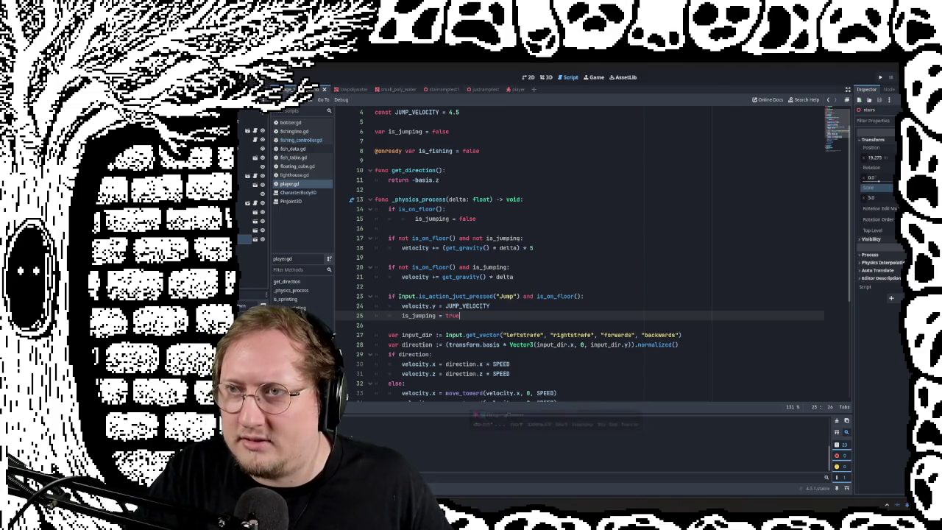
key("F5")
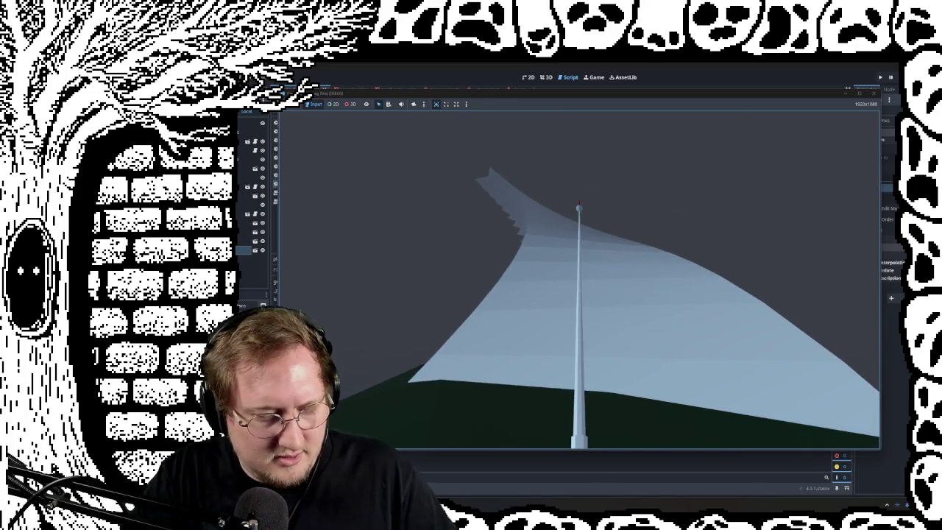
Step: Stop the debug run after testing the stairs on the terrain
key("F8")
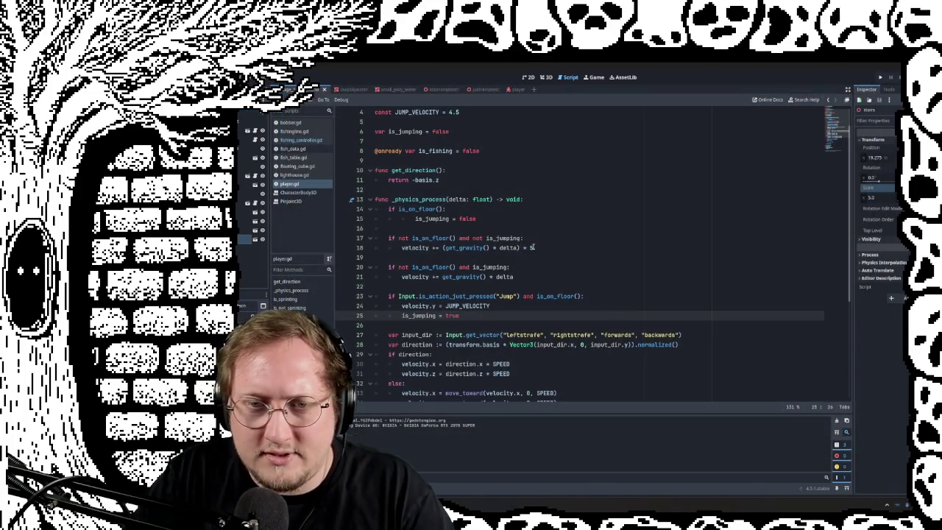
Step: Change line 18's gravity multiplier from 5 to 10, save, and run the game
double_click(532, 247)
type("10")
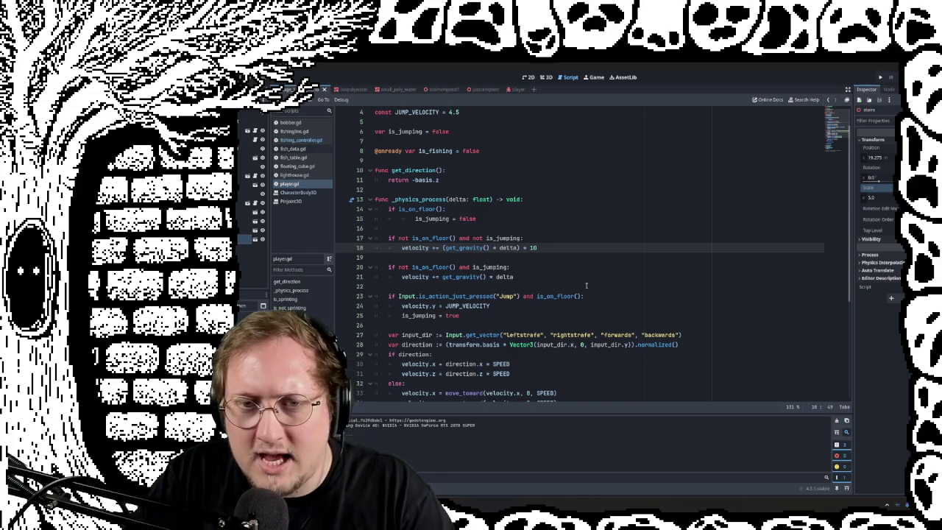
left_click(569, 261)
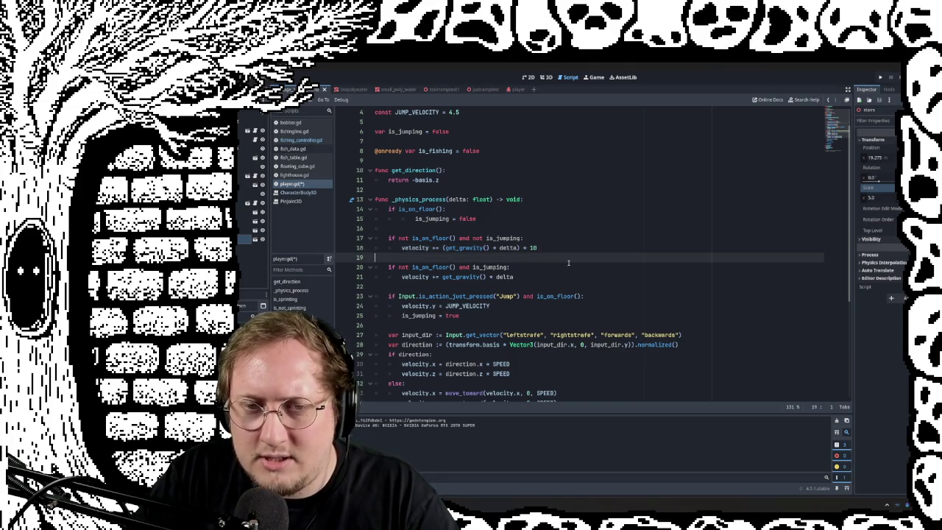
left_click(570, 247)
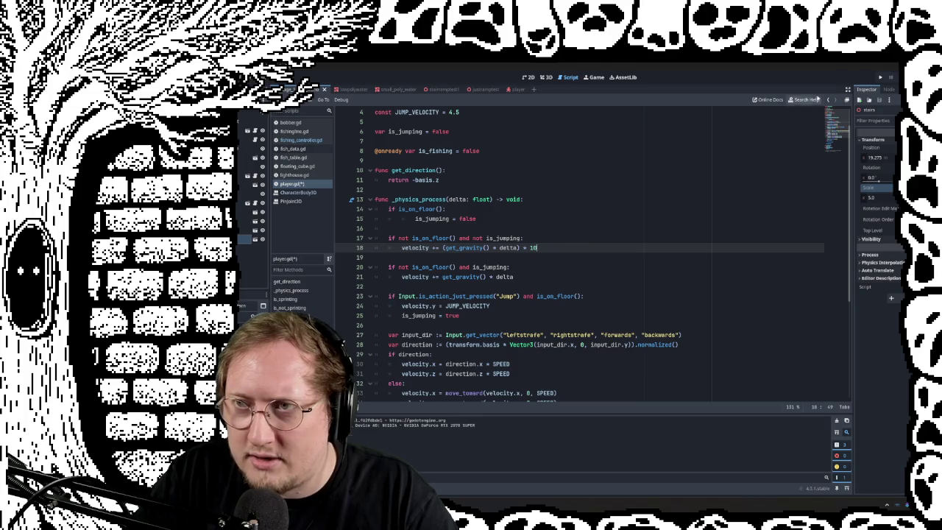
key("ctrl+s")
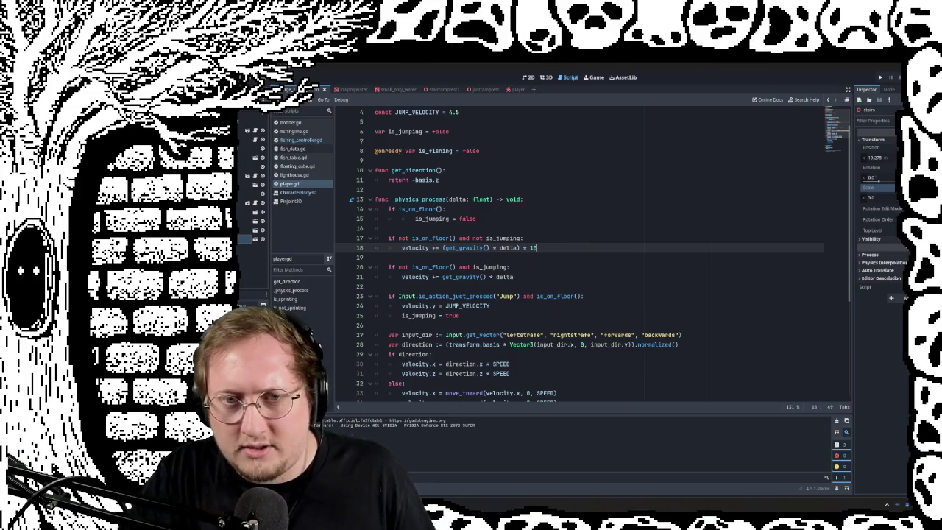
key("F5")
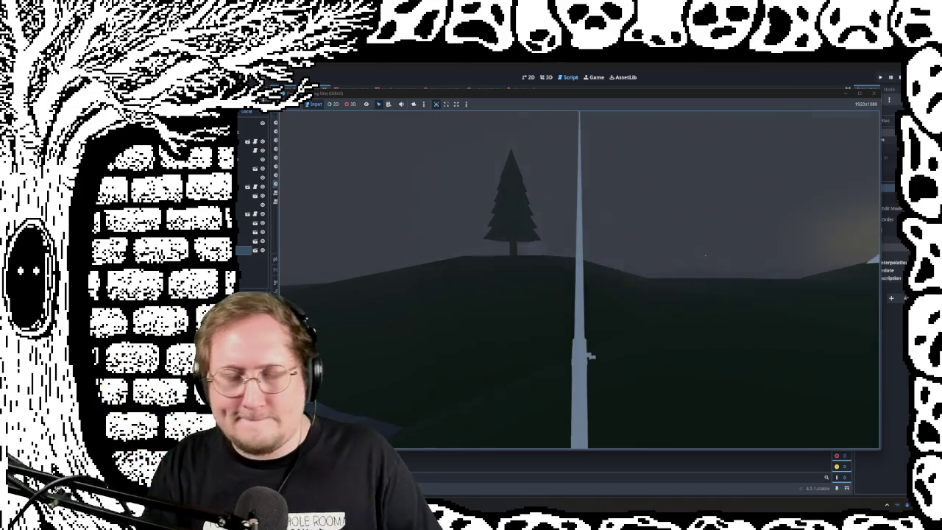
Step: Watch the test run with 10× falling gravity, then stop the game
mouse_move(579, 280)
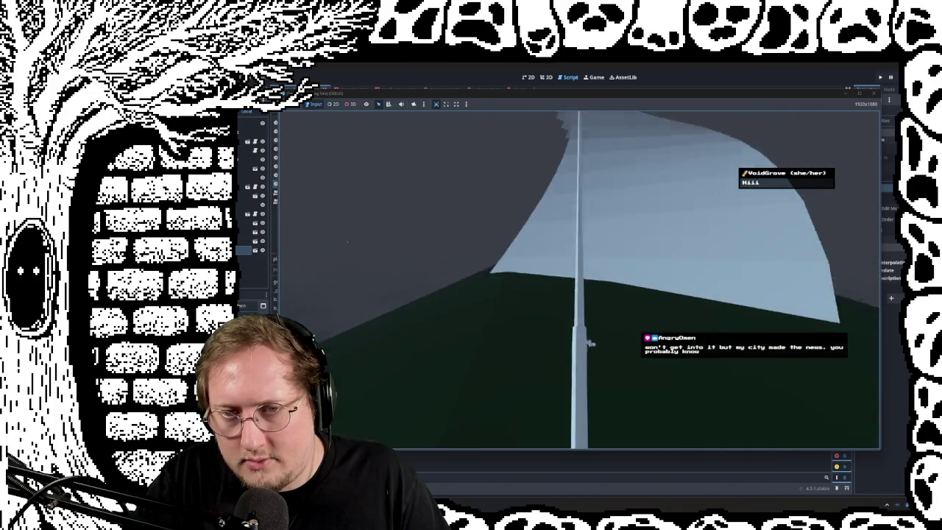
key("F8")
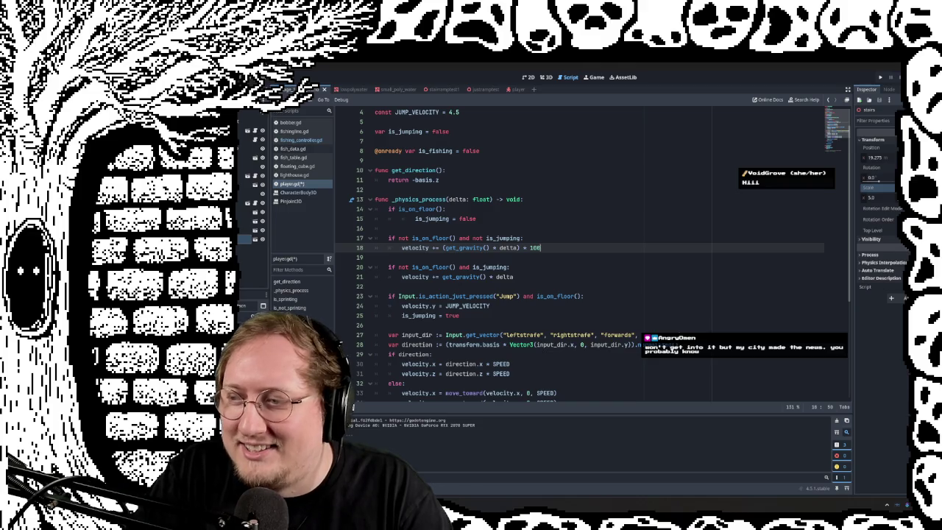
Step: Save player.gd with the 100 multiplier and run the game again
left_click(553, 266)
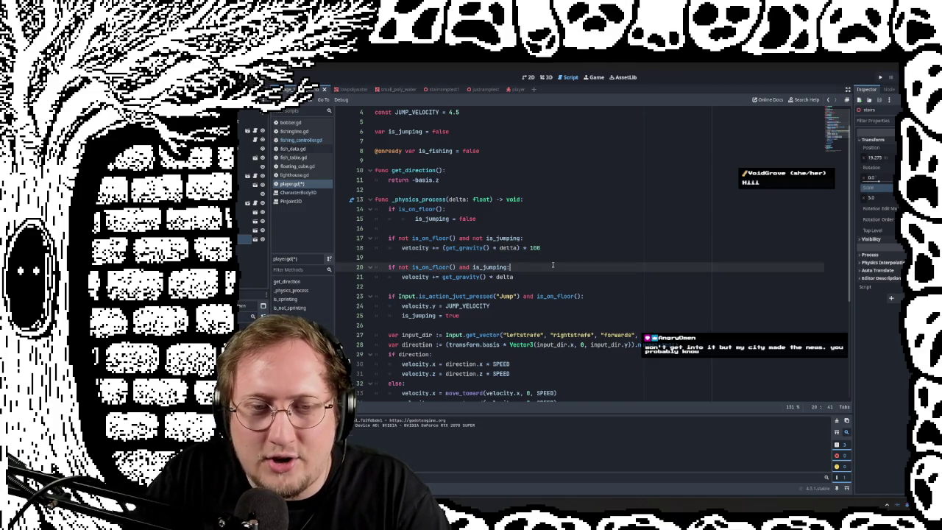
key("ctrl+s")
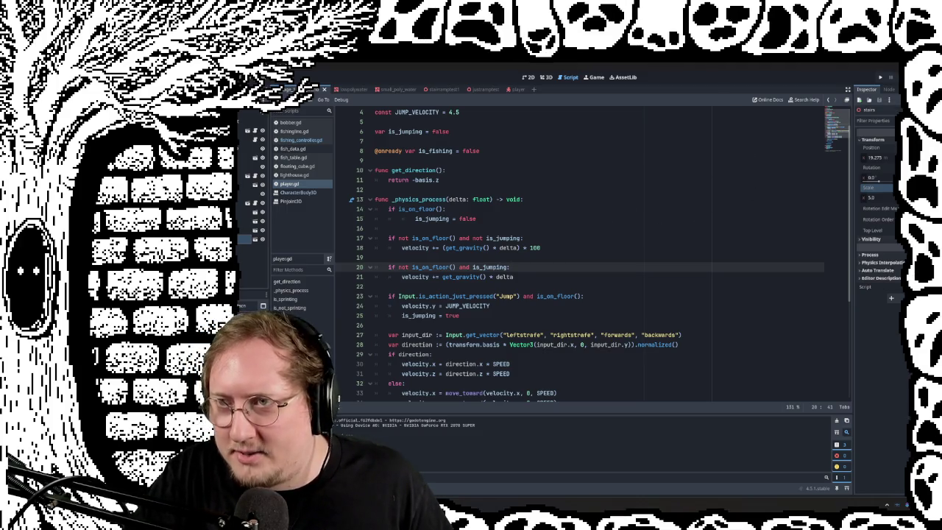
key("F5")
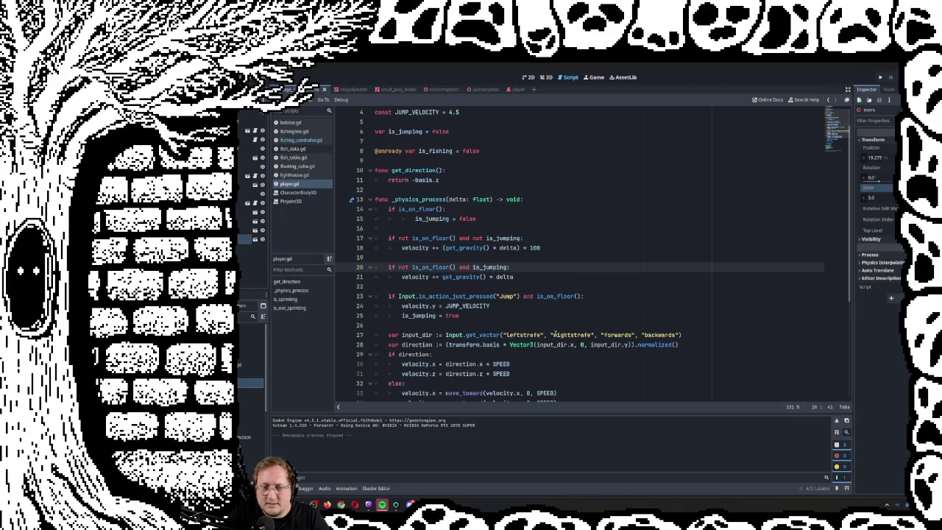
left_click_drag(530, 241, 536, 248)
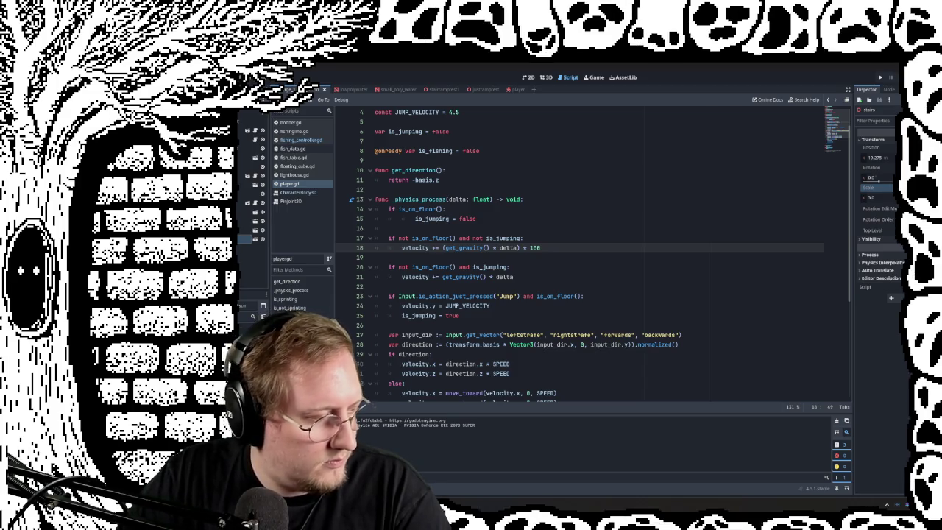
Step: Switch to the browser and open the Godot Forum thread on slope bouncing
key("alt+Tab")
scroll(546, 274, "up", 3)
left_click(546, 268)
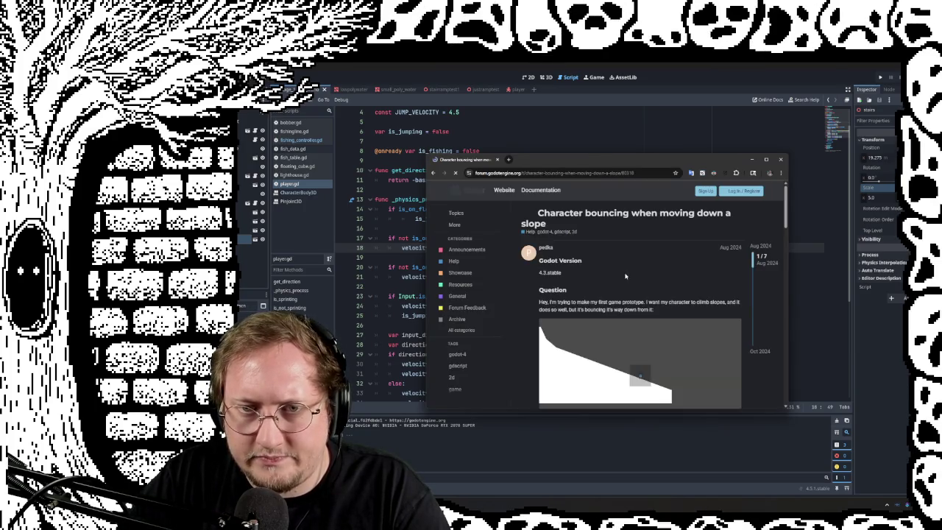
scroll(659, 295, "down", 2)
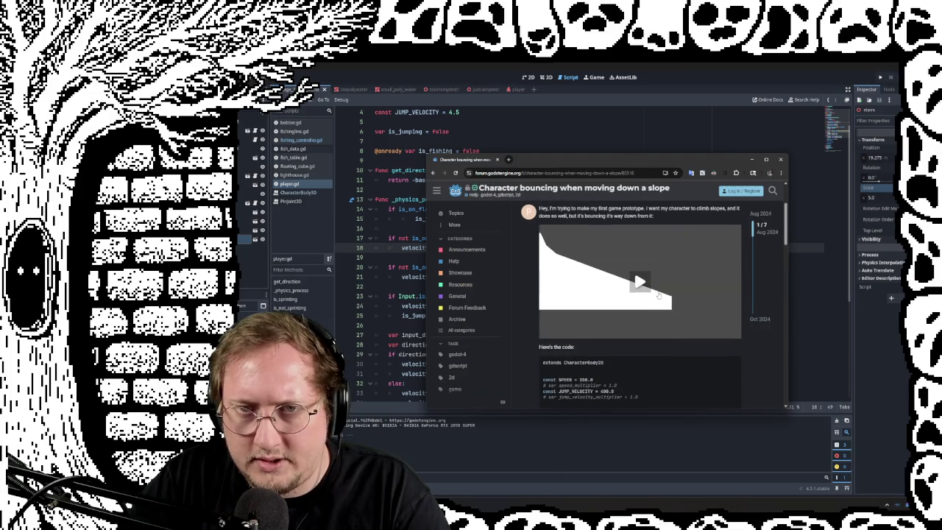
scroll(528, 278, "down", 3)
scroll(528, 279, "down", 3)
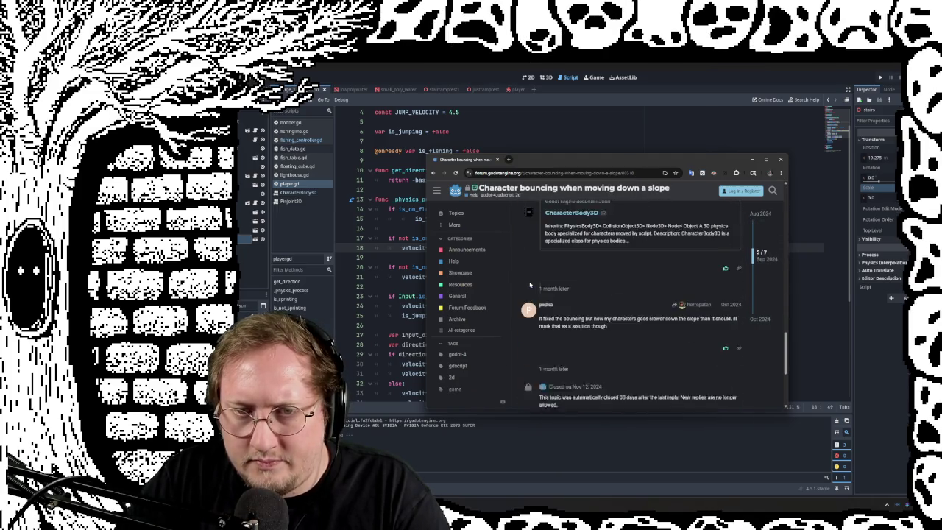
scroll(530, 285, "up", 1)
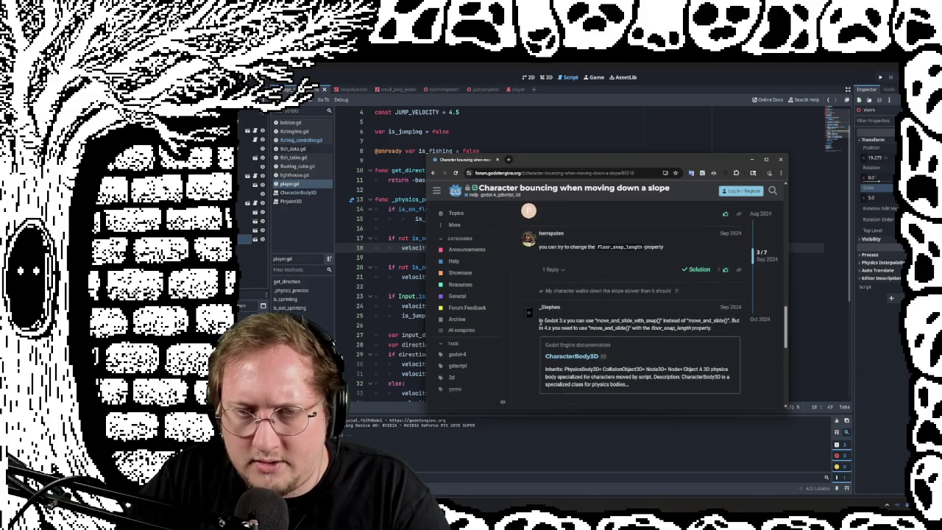
Step: Read the Godot 3.x and 4.x floor_snap_length advice, then return to the search results
mouse_move(662, 320)
left_mouse_down()
mouse_move(595, 321)
mouse_move(728, 320)
left_mouse_up()
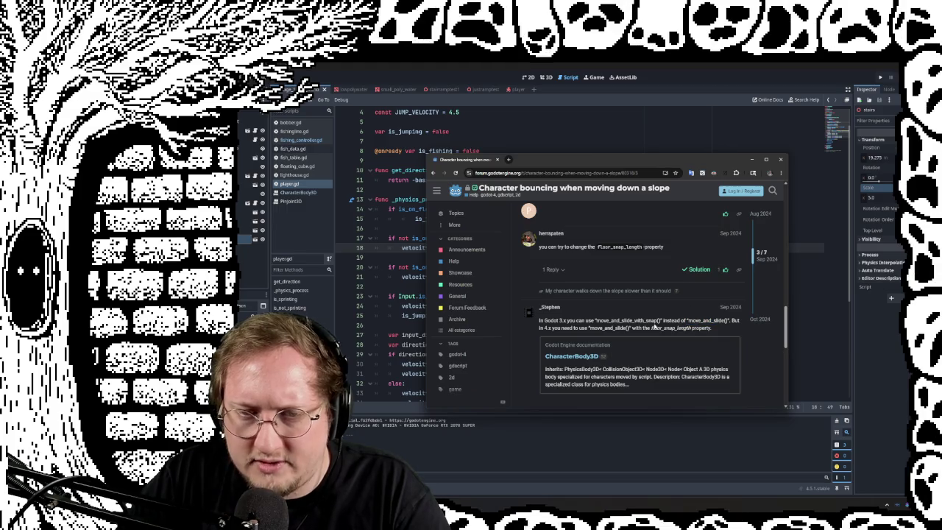
mouse_move(551, 328)
left_mouse_down()
mouse_move(611, 345)
mouse_move(623, 328)
mouse_move(698, 329)
left_mouse_up()
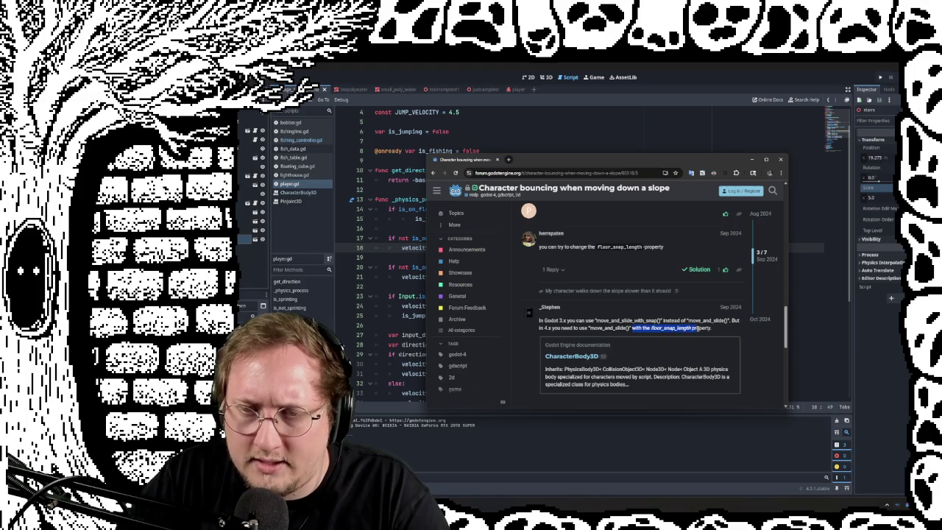
left_click(710, 329)
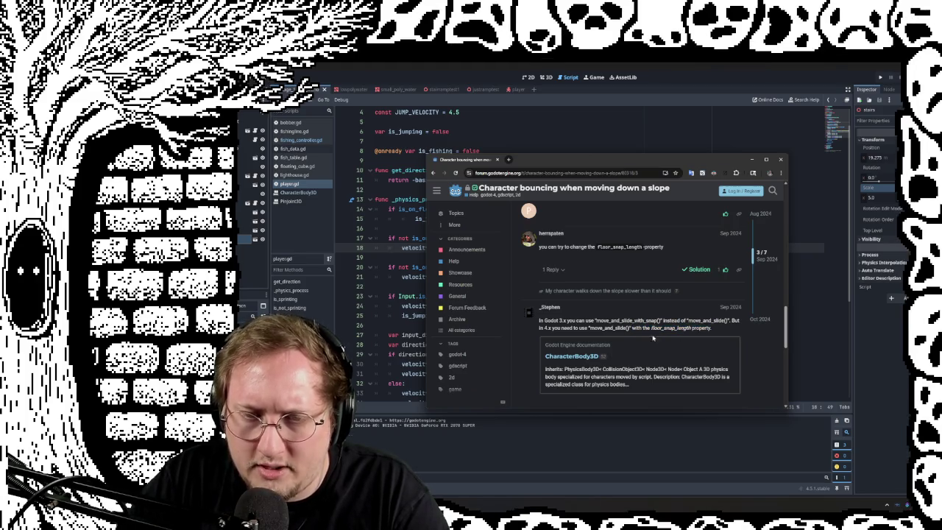
scroll(568, 289, "down", 2)
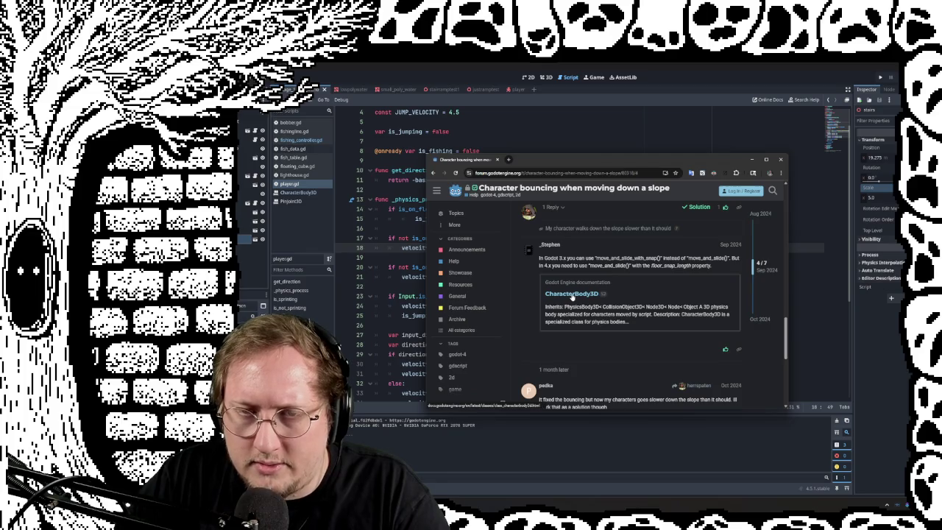
left_click(433, 172)
scroll(459, 312, "down", 3)
scroll(459, 313, "down", 8)
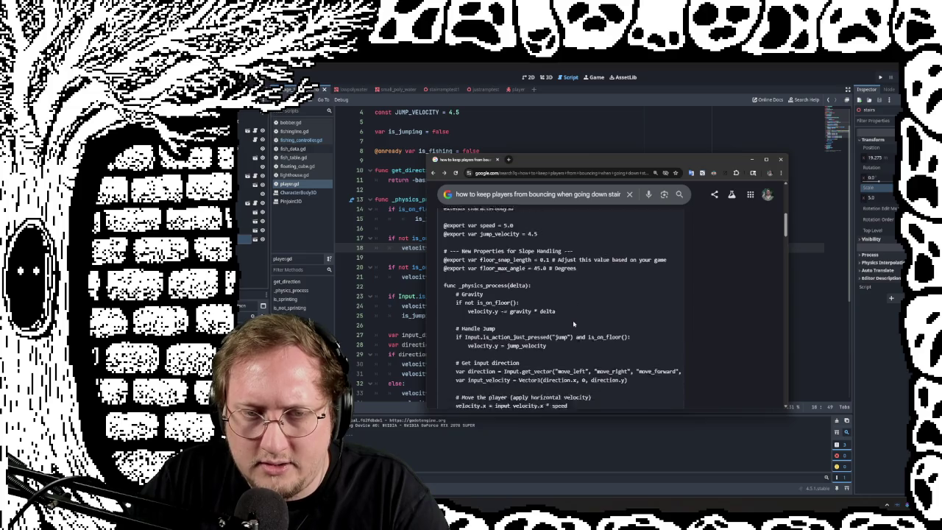
scroll(641, 371, "up", 8)
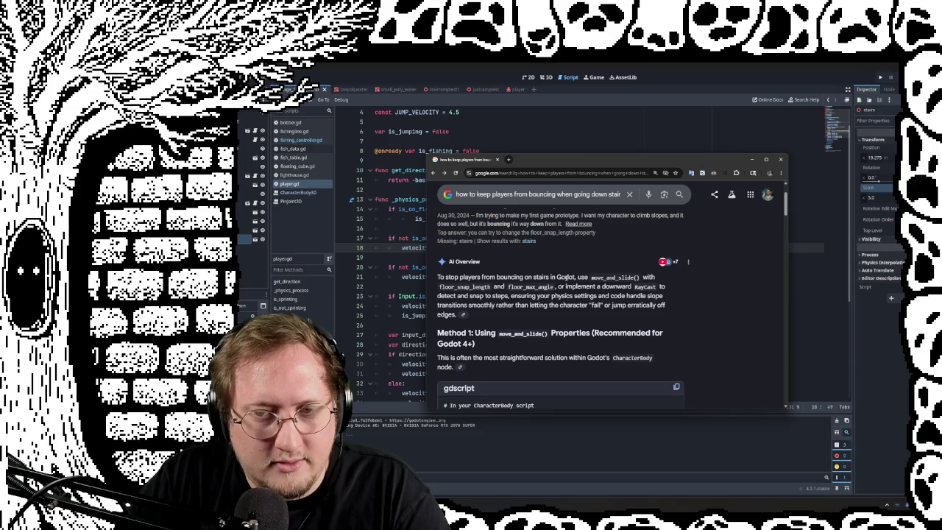
left_click_drag(448, 262, 497, 266)
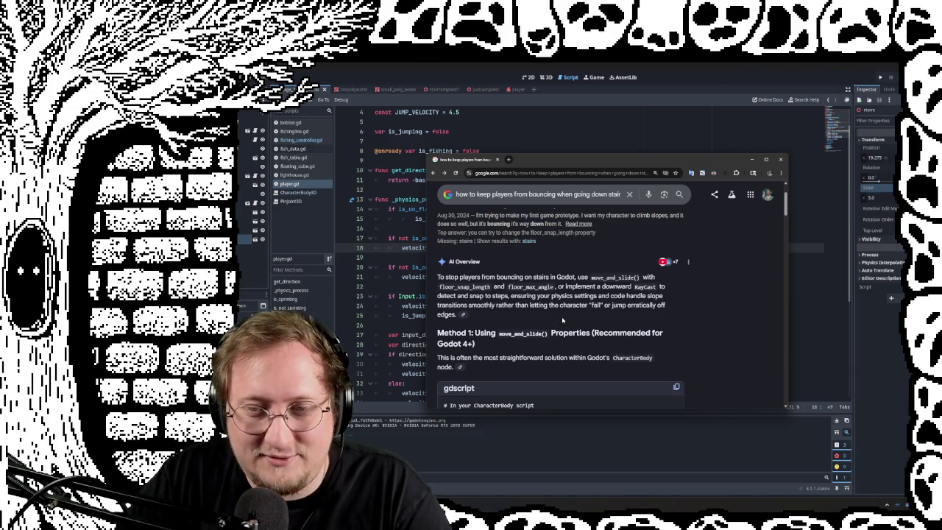
scroll(565, 315, "down", 10)
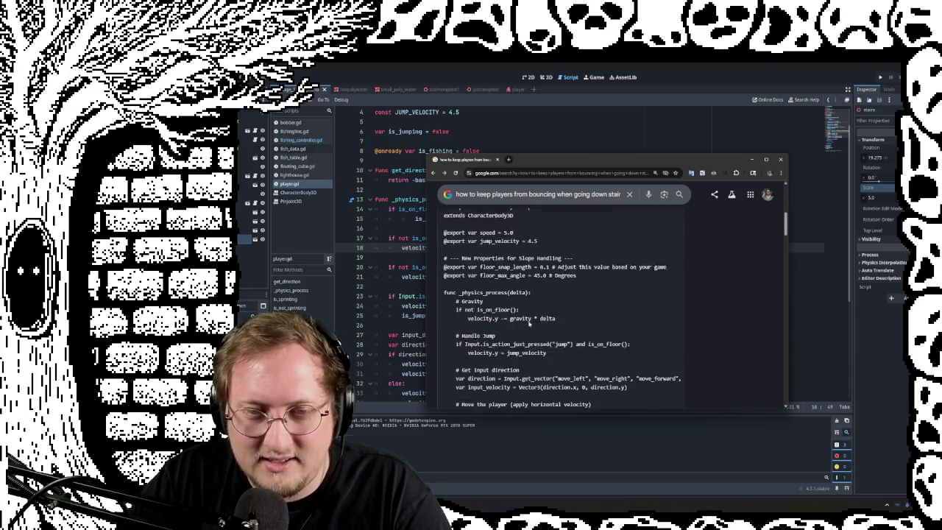
scroll(553, 332, "down", 15)
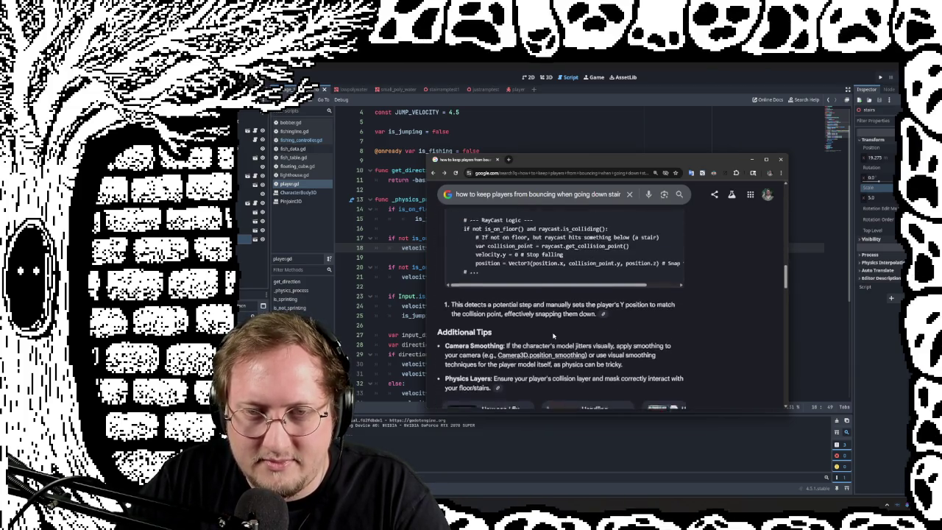
scroll(559, 364, "up", 12)
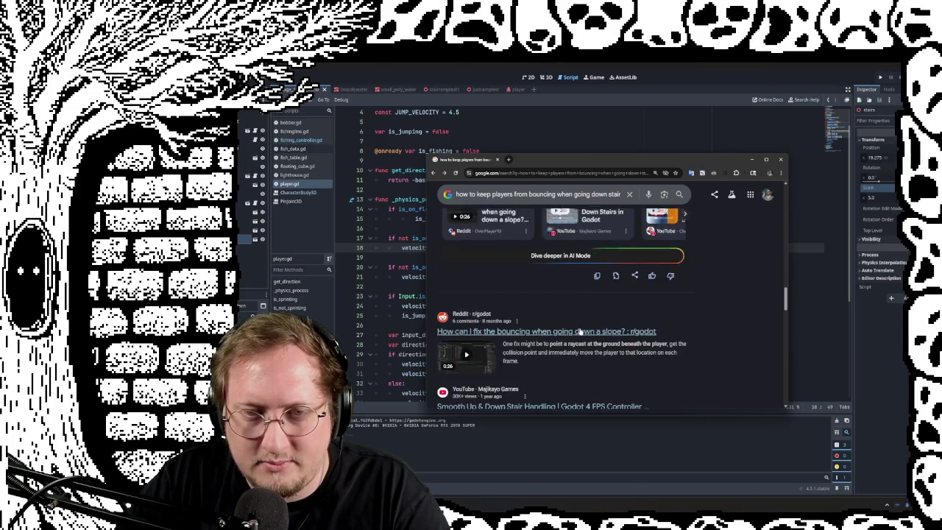
scroll(579, 355, "up", 8)
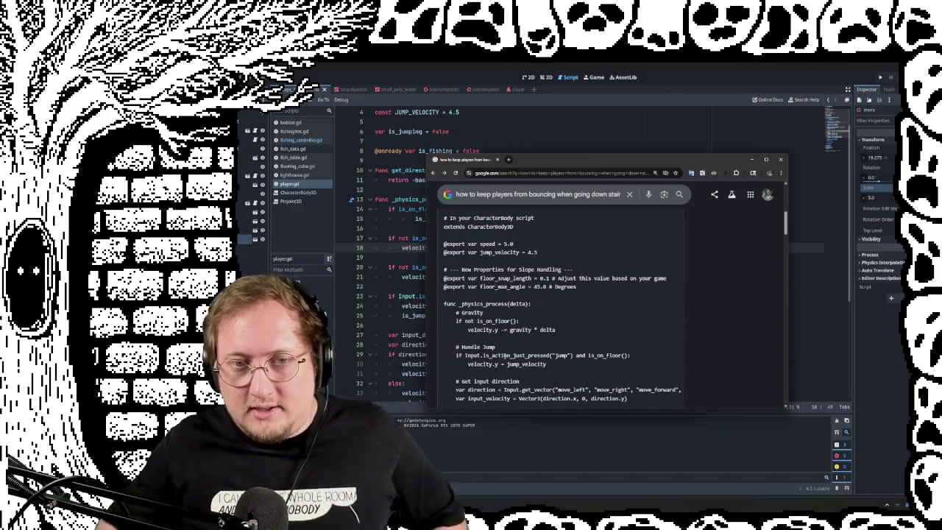
scroll(500, 304, "up", 3)
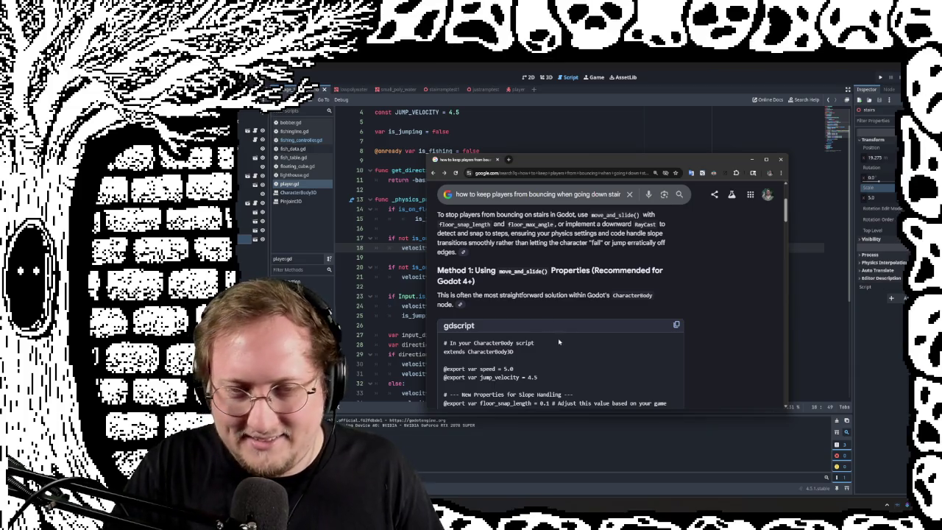
scroll(585, 334, "down", 2)
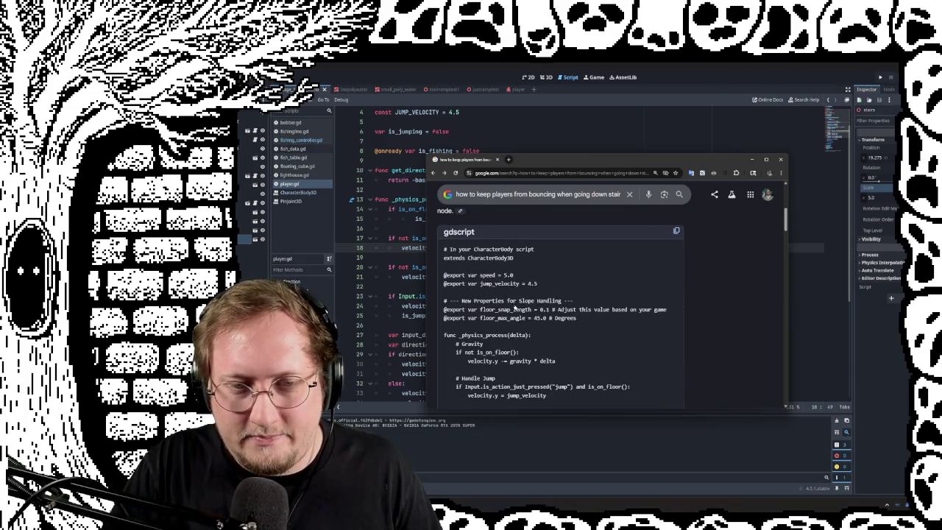
scroll(530, 312, "down", 2)
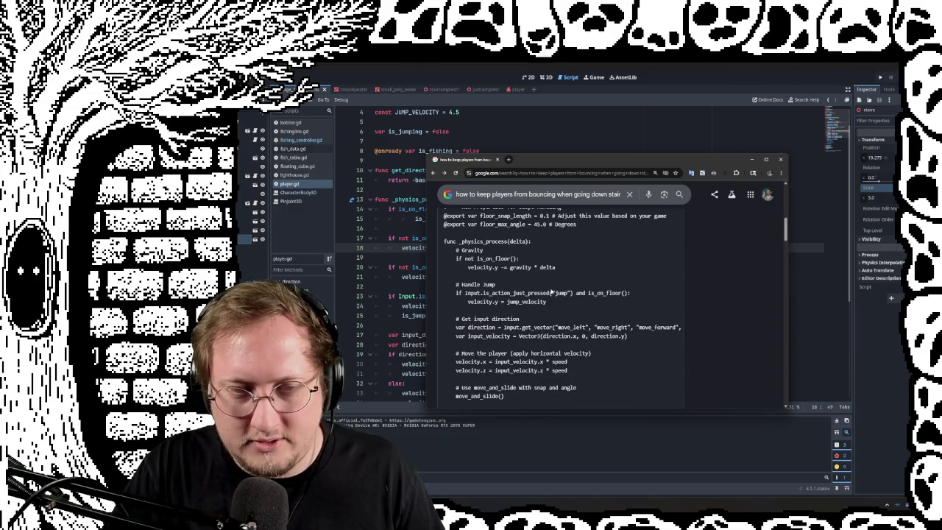
scroll(551, 291, "up", 3)
scroll(551, 291, "down", 5)
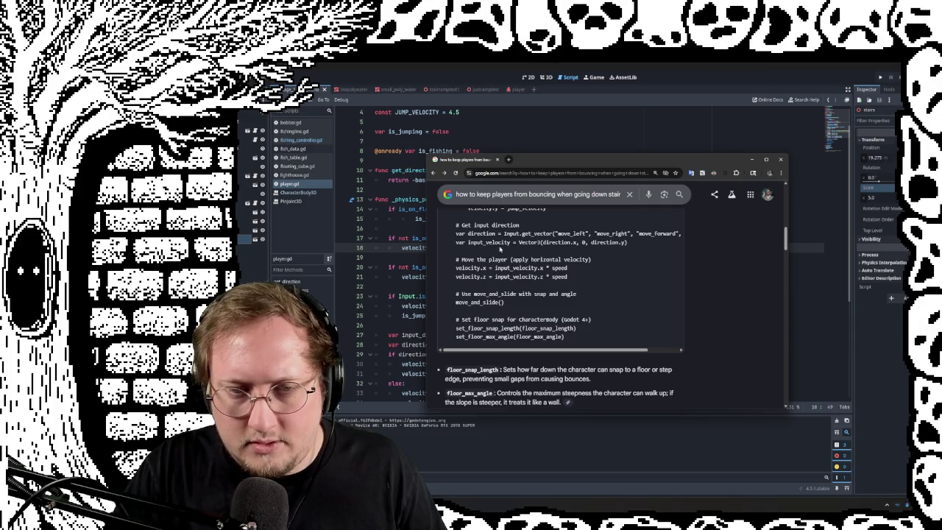
scroll(494, 346, "up", 1)
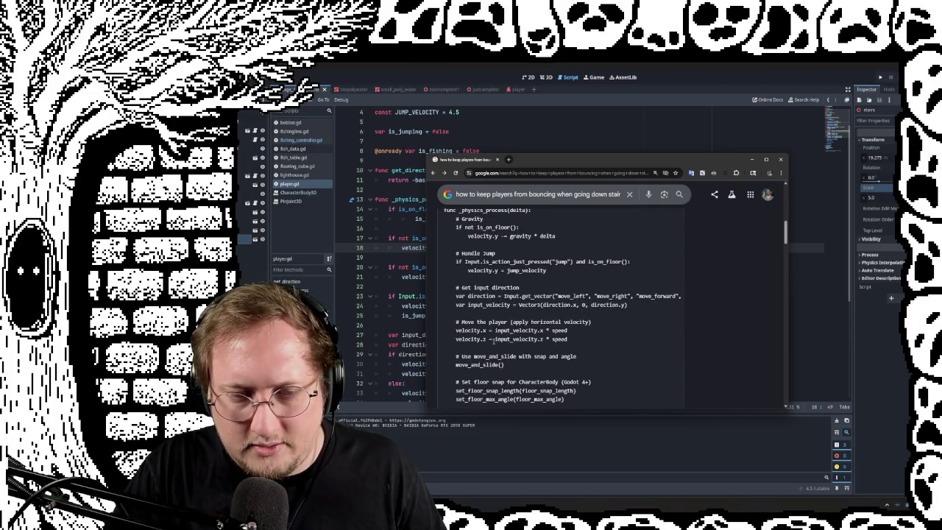
scroll(542, 356, "down", 1)
left_click_drag(489, 318, 582, 337)
left_click(582, 336)
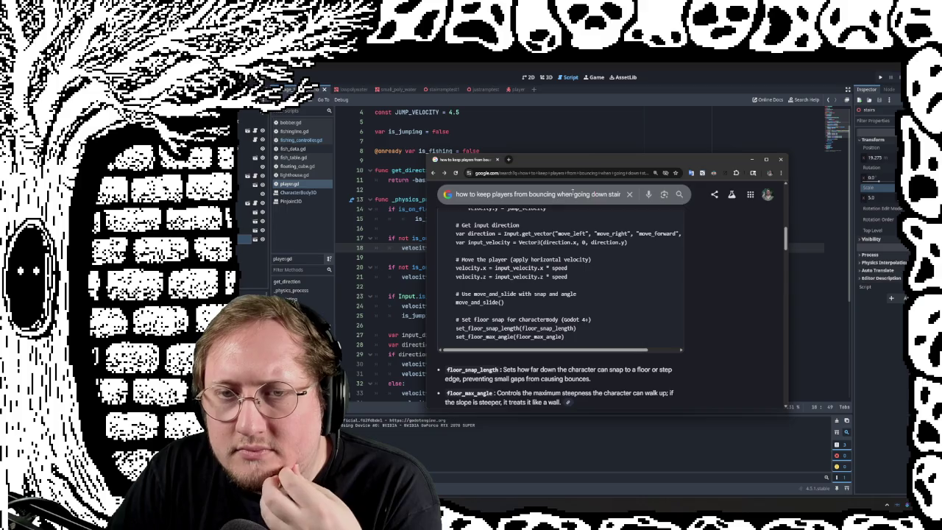
left_click(750, 159)
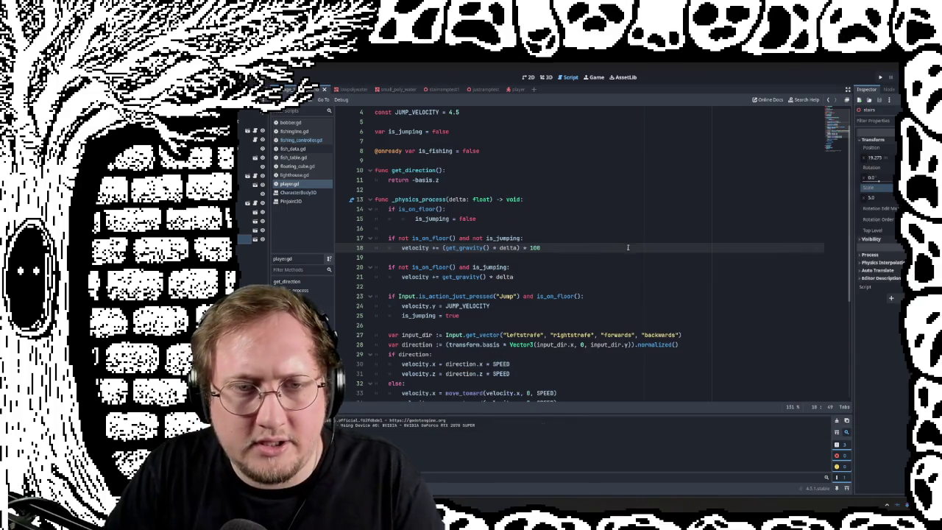
Step: Open the player scene and inspect the Player body's Floor > Snap Length setting
scroll(505, 275, "down", 5)
scroll(548, 334, "up", 6)
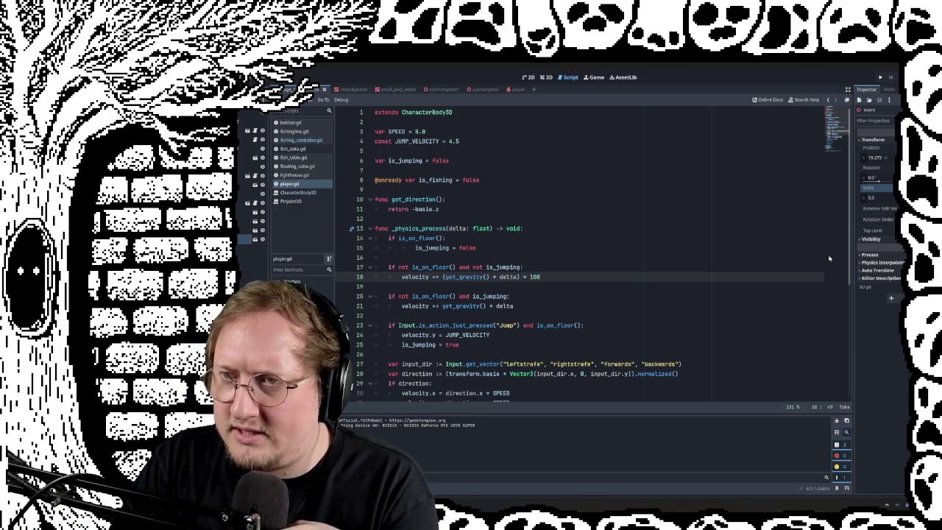
left_click(509, 89)
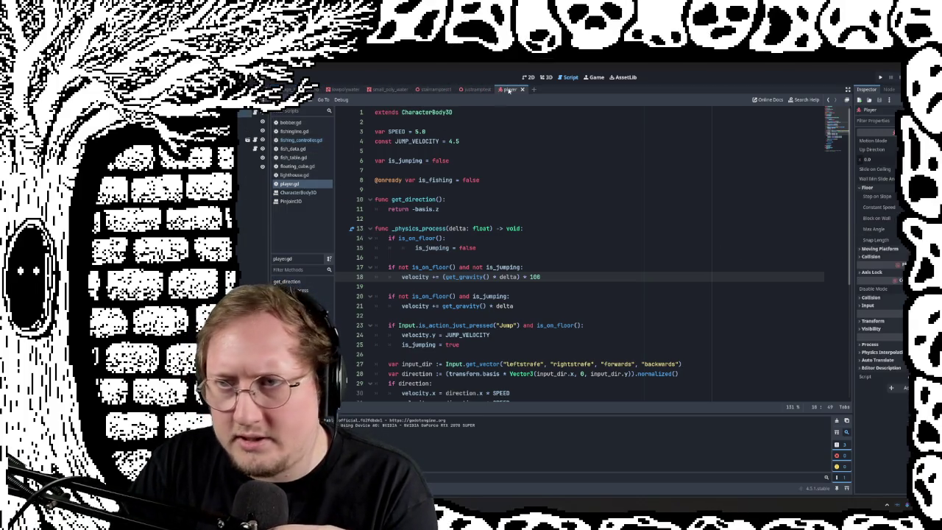
left_click(880, 241)
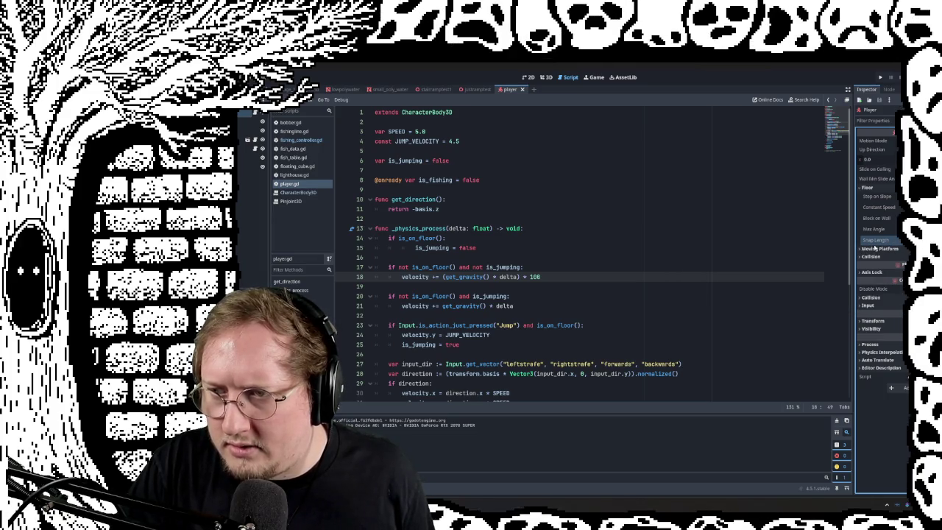
mouse_move(878, 246)
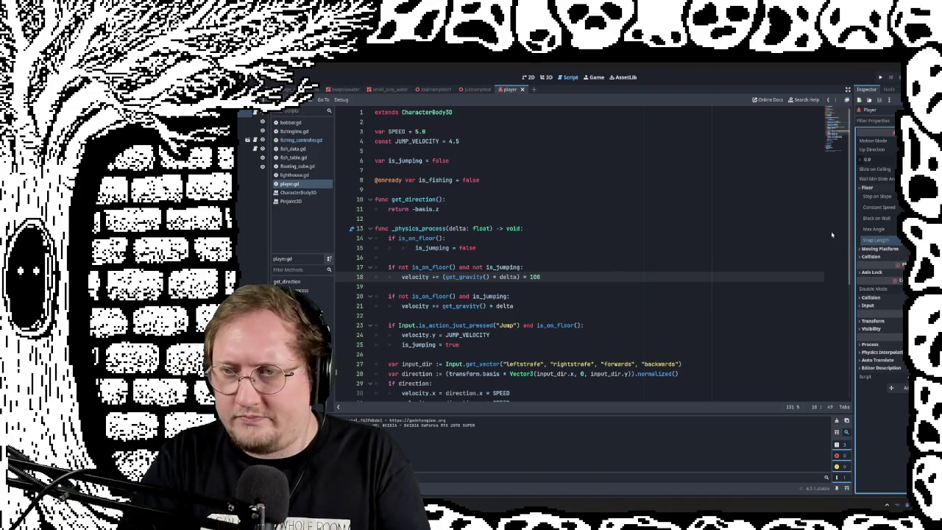
scroll(506, 262, "down", 2)
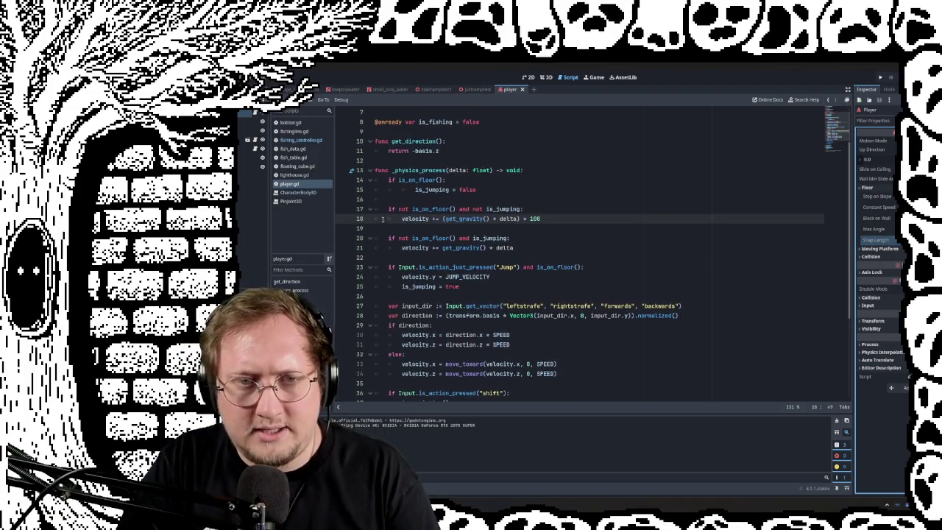
Step: Comment out the is_jumping = false reset, the 100× gravity block and is_jumping = true, then run
left_click(375, 209)
left_click(390, 211)
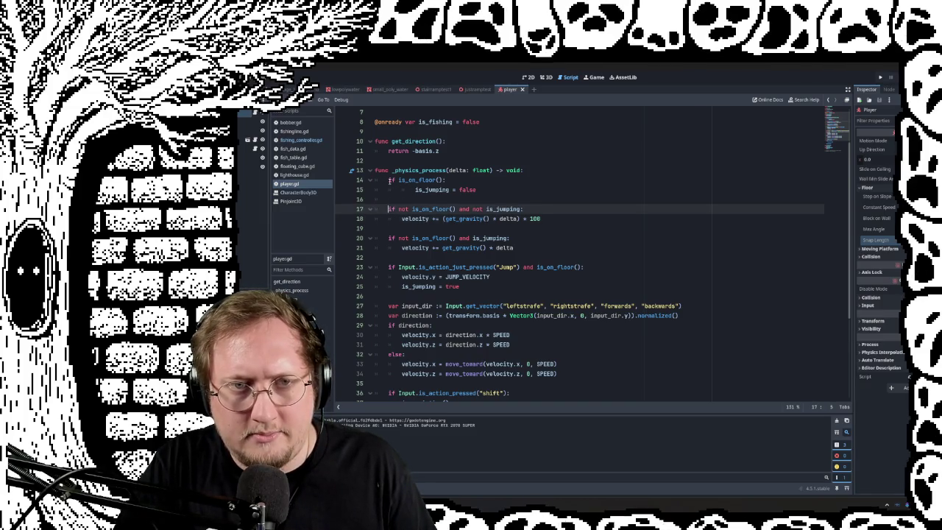
left_click(390, 181)
left_click(415, 189)
type("#")
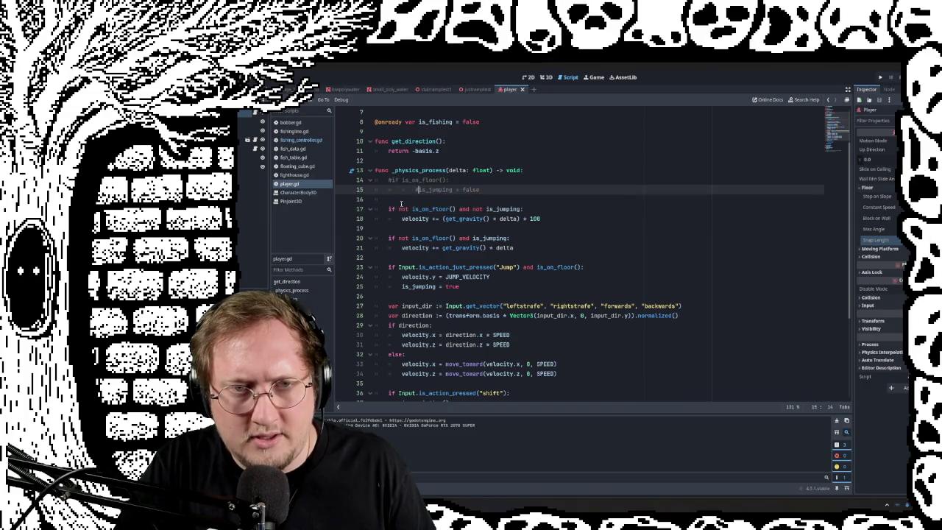
left_click(390, 208)
type("#")
left_click(403, 218)
type("#")
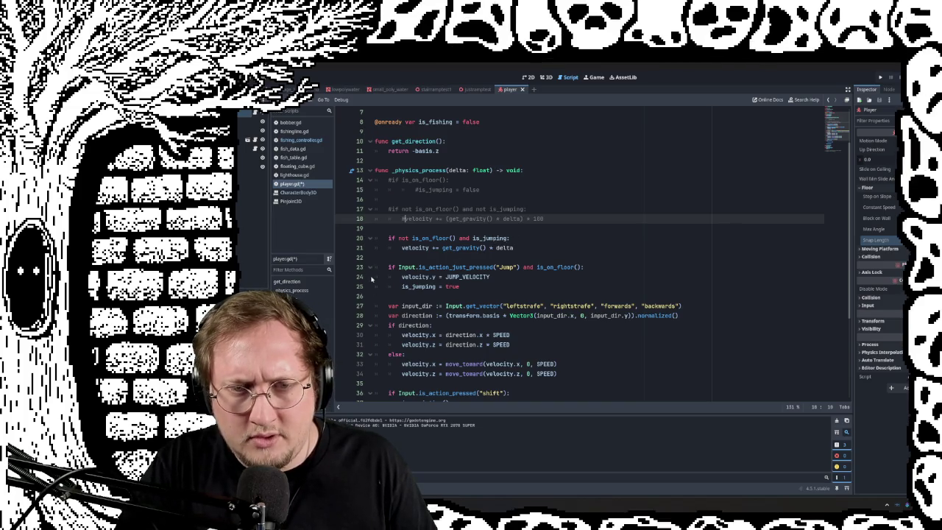
left_click(401, 286)
type("#")
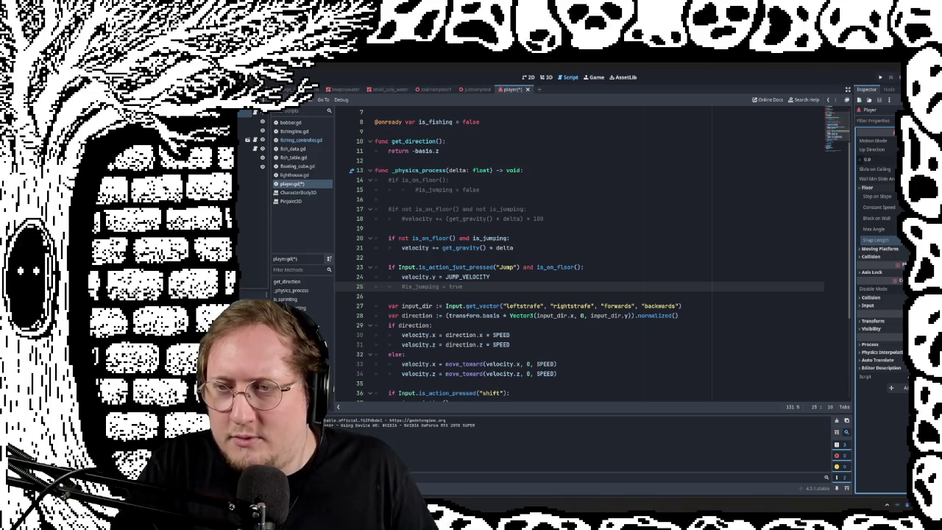
key("F5")
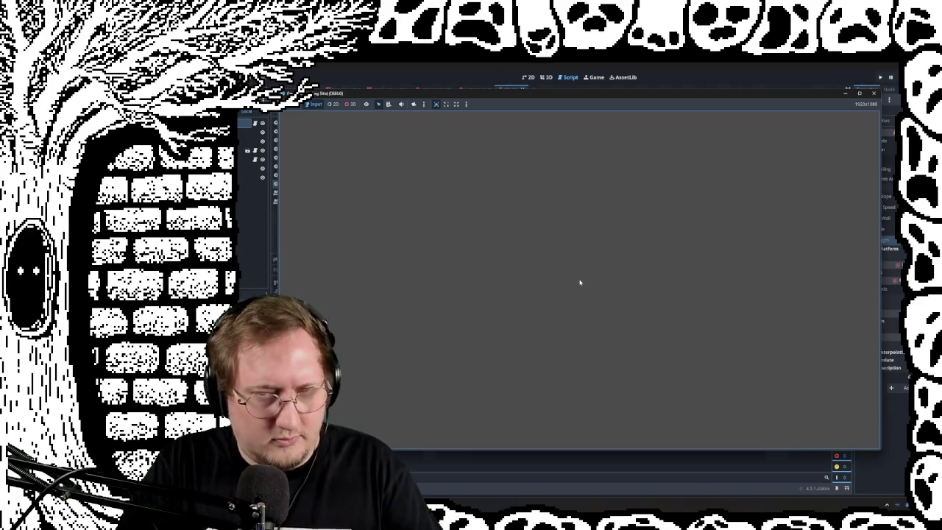
Step: Stop the game, rerun it with F5 to try the spiral stairs again, then stop it
key("F8")
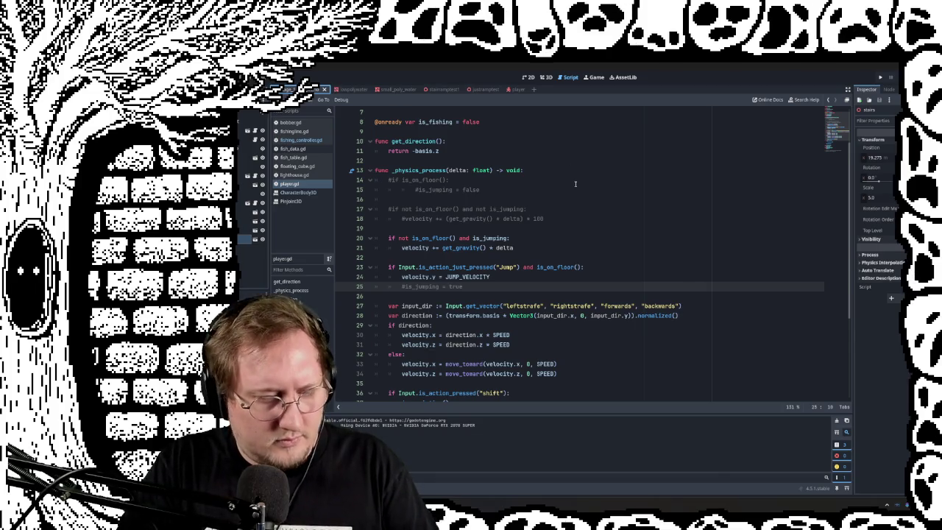
key("F5")
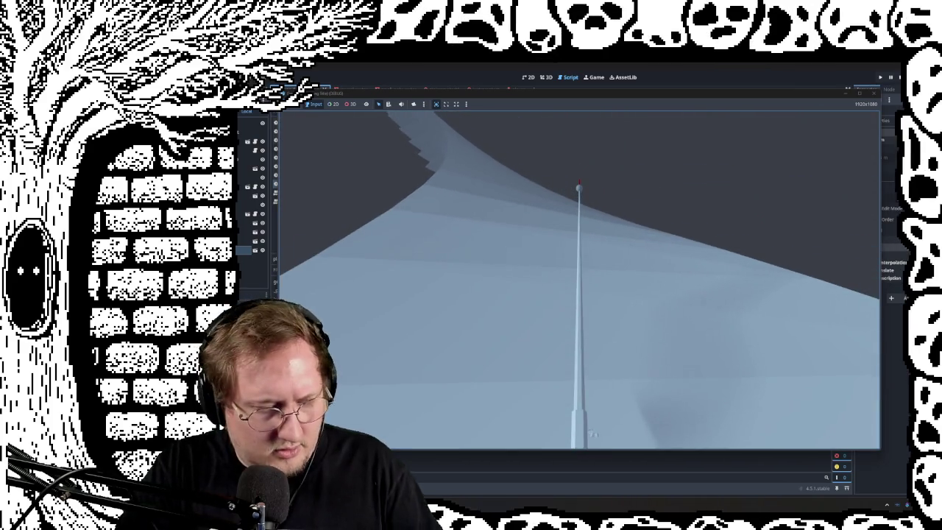
key("F8")
scroll(498, 229, "down", 5)
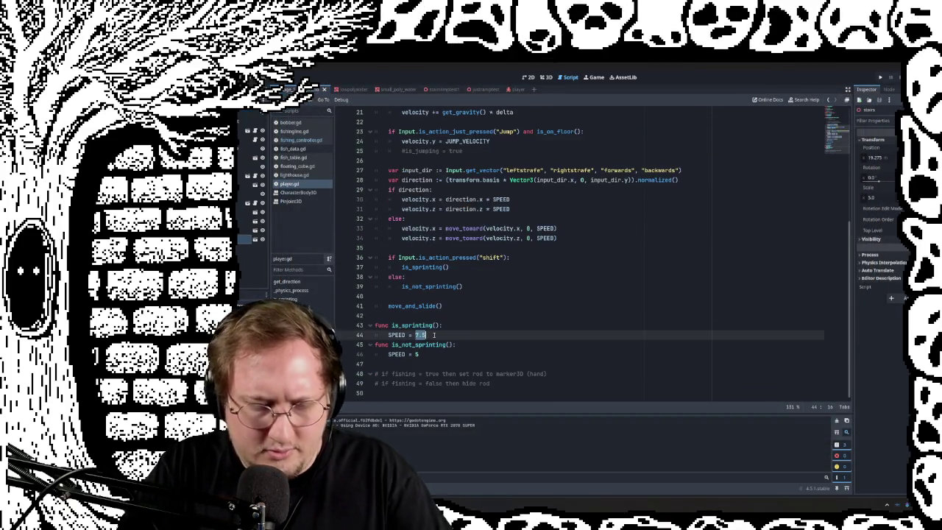
Step: Change SPEED in is_sprinting() to 15, remove the stray blank line, and run the project
type("15")
key("Return")
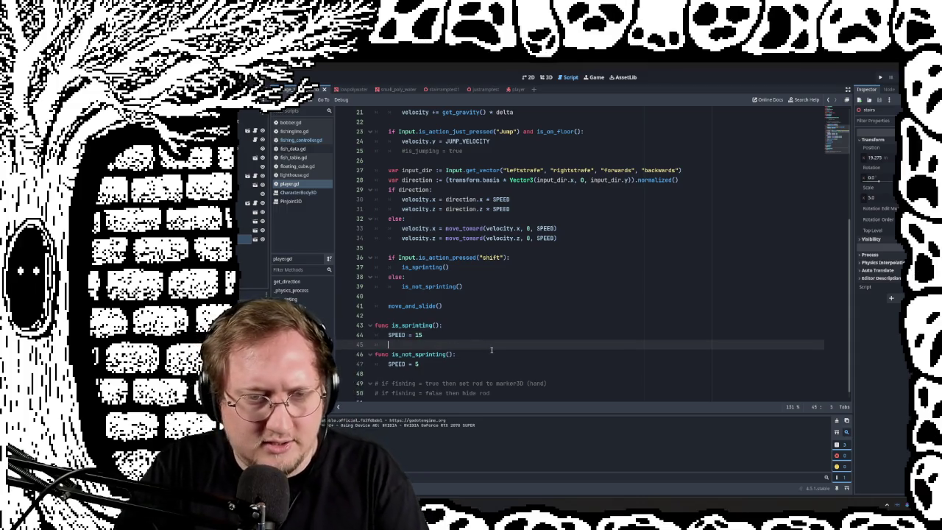
key("BackSpace")
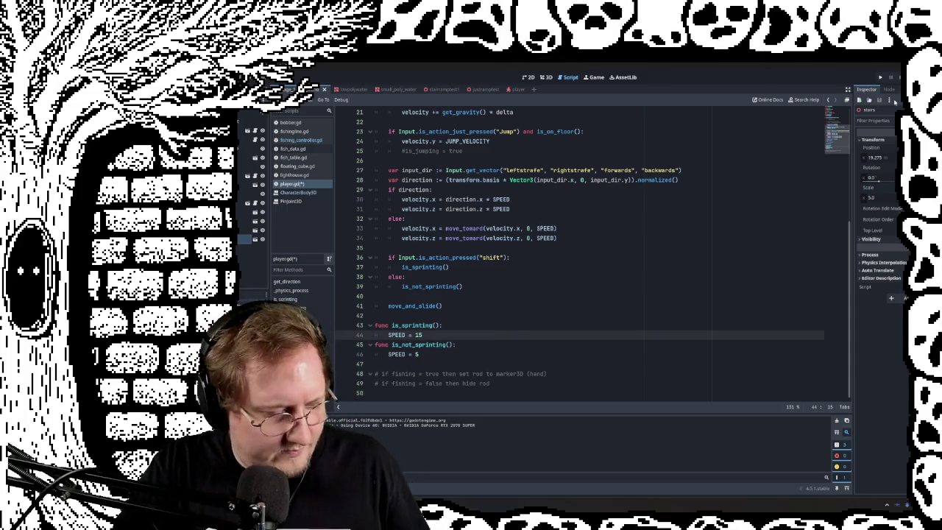
left_click(880, 77)
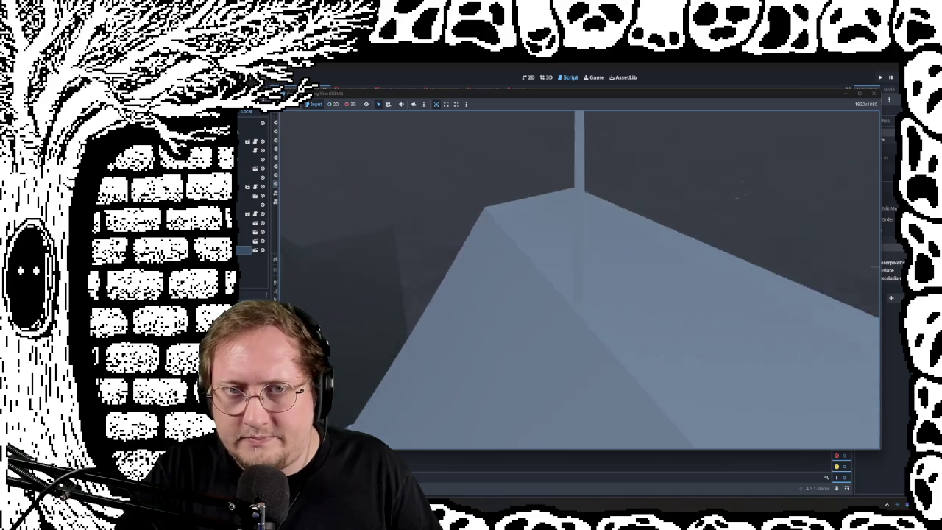
Step: Stop the game and save the Player scene with Ctrl+S
key("F8")
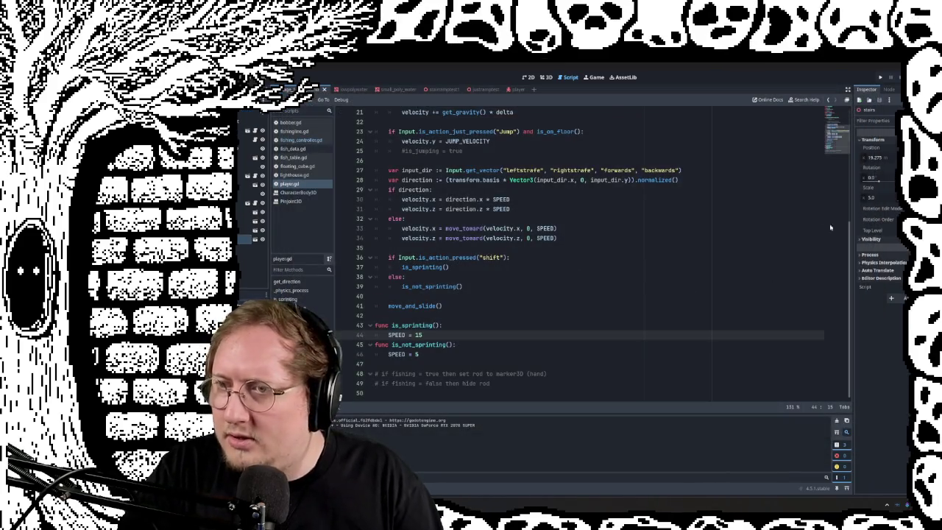
left_click(510, 90)
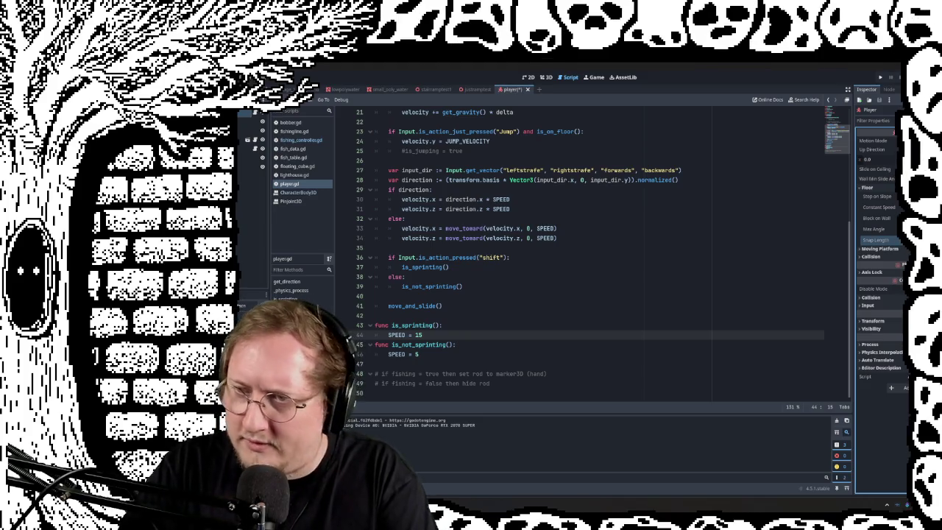
key("ctrl+s")
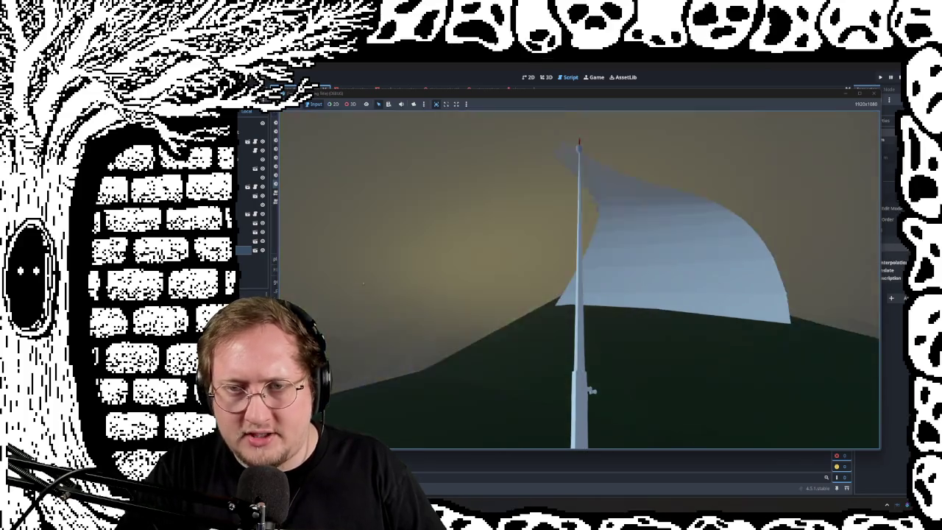
Step: Playtest the game once more from the player scene, then stop it
key("F8")
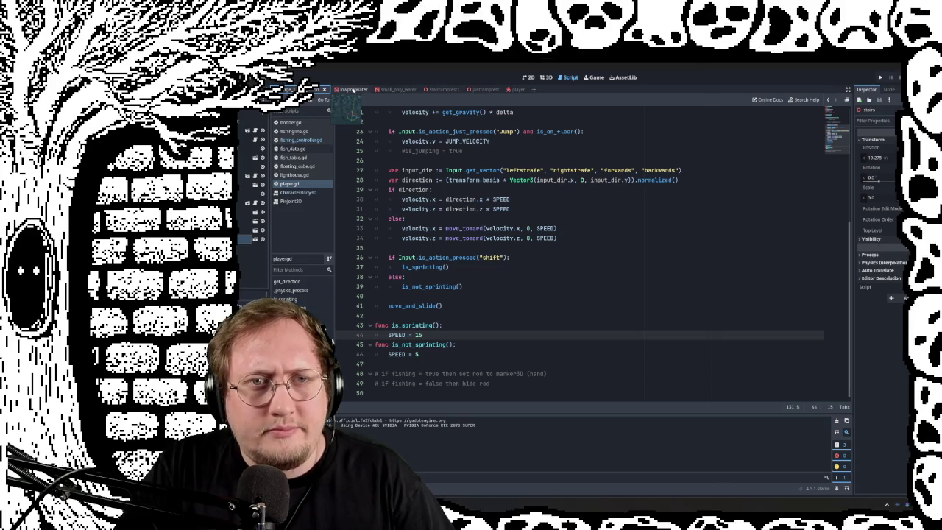
left_click(519, 90)
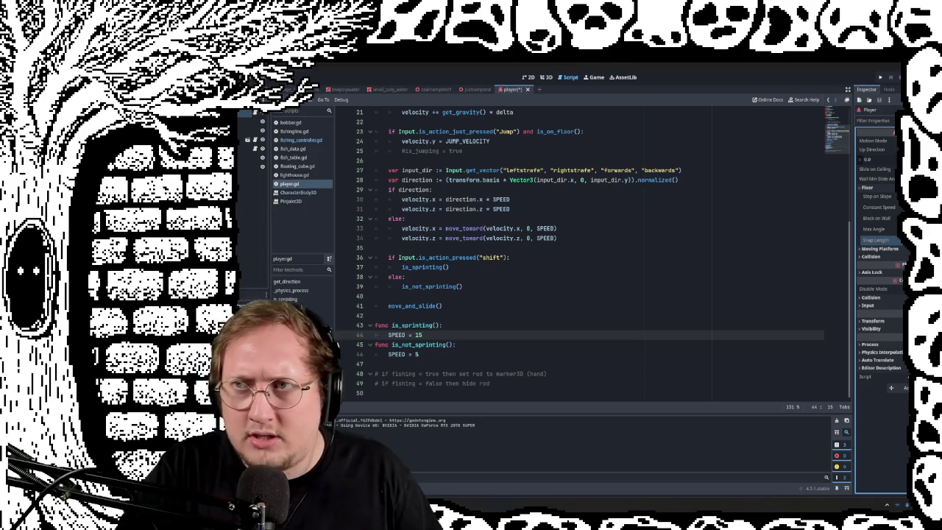
left_click(880, 78)
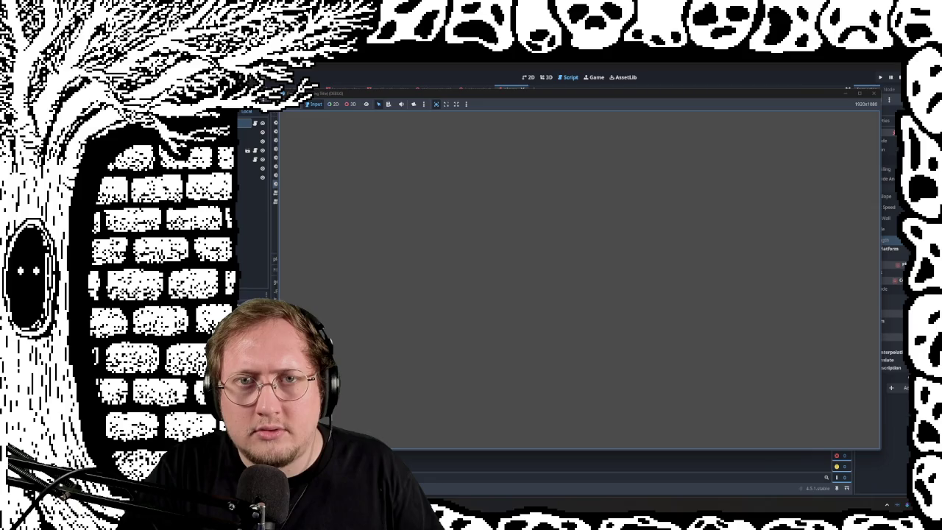
key("F8")
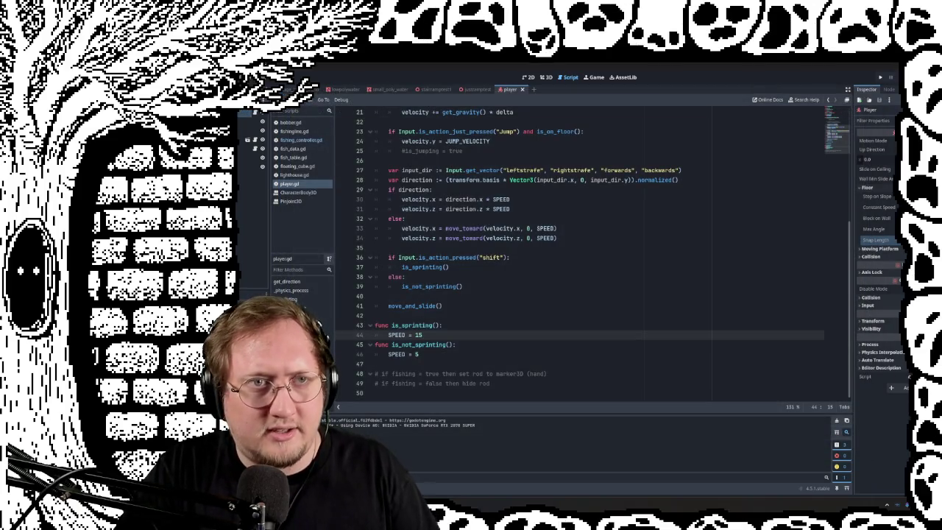
key("F5")
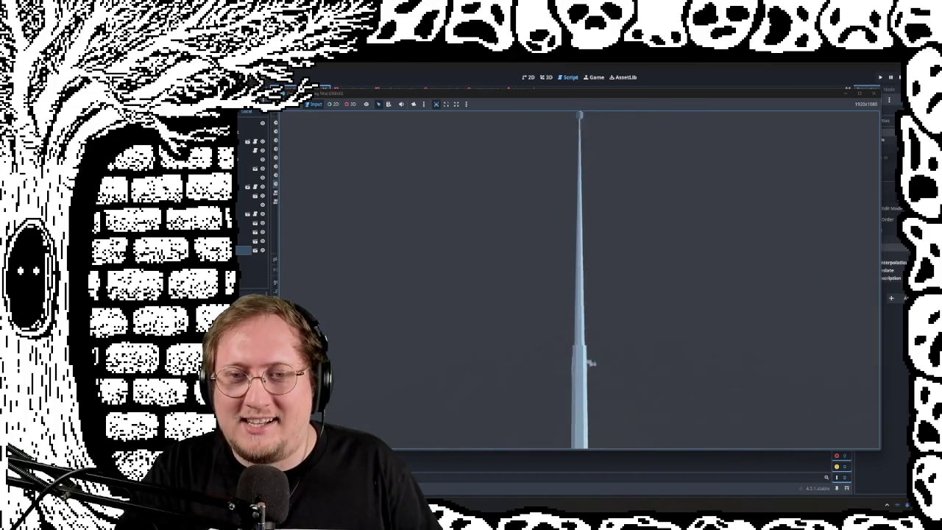
key("F8")
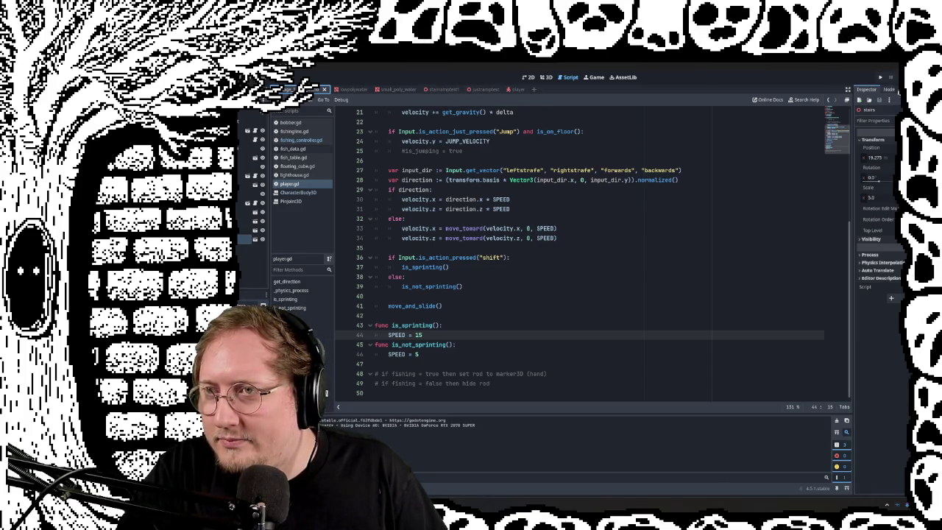
key("F5")
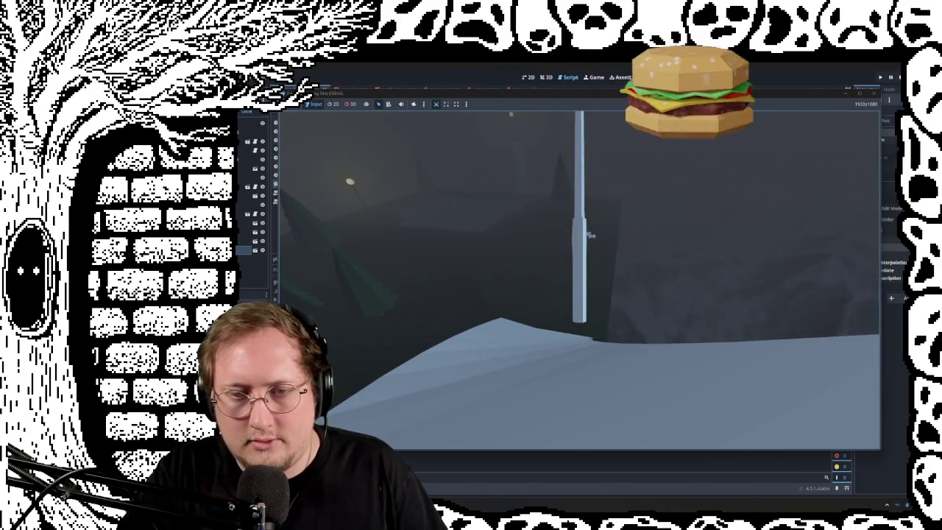
key("F8")
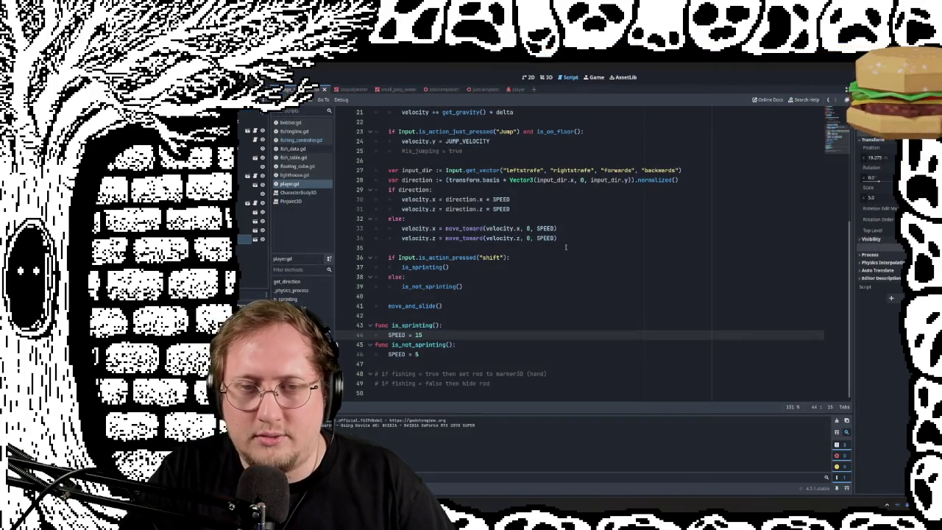
Step: Edit line 20 to read 'if not is_on_floor(): #and is_jumping', commenting out the jump check
scroll(577, 238, "up", 7)
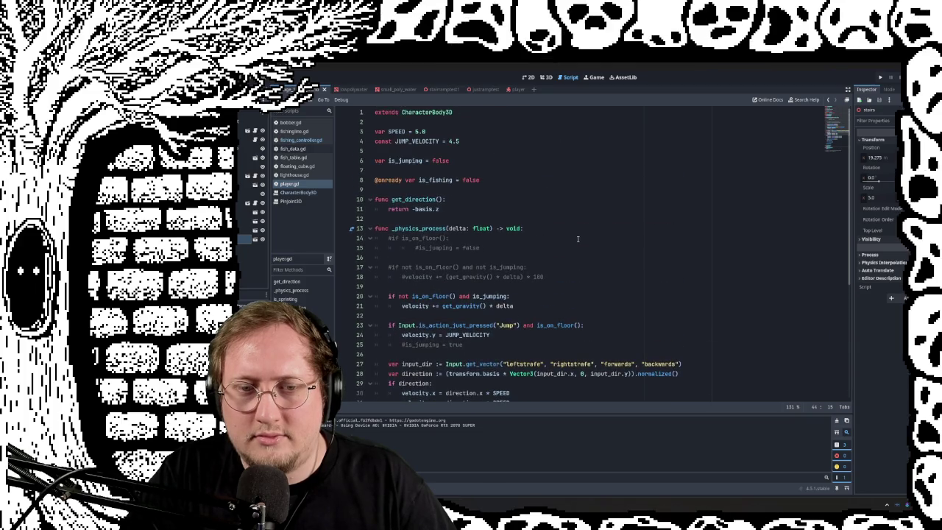
mouse_move(459, 303)
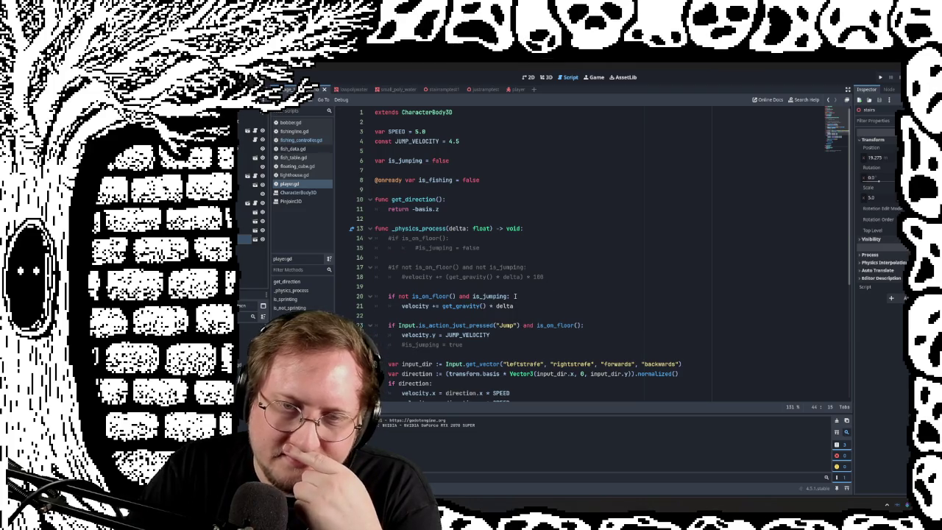
left_click(458, 296)
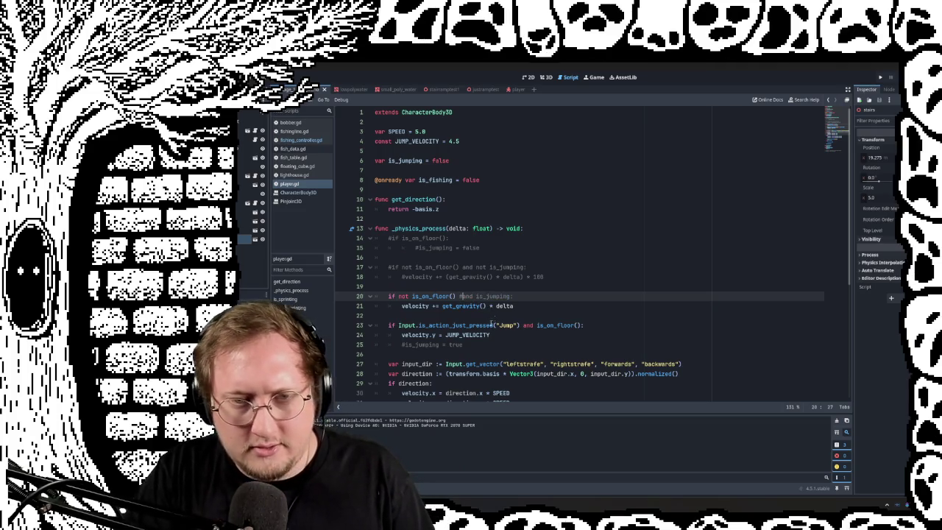
type("#")
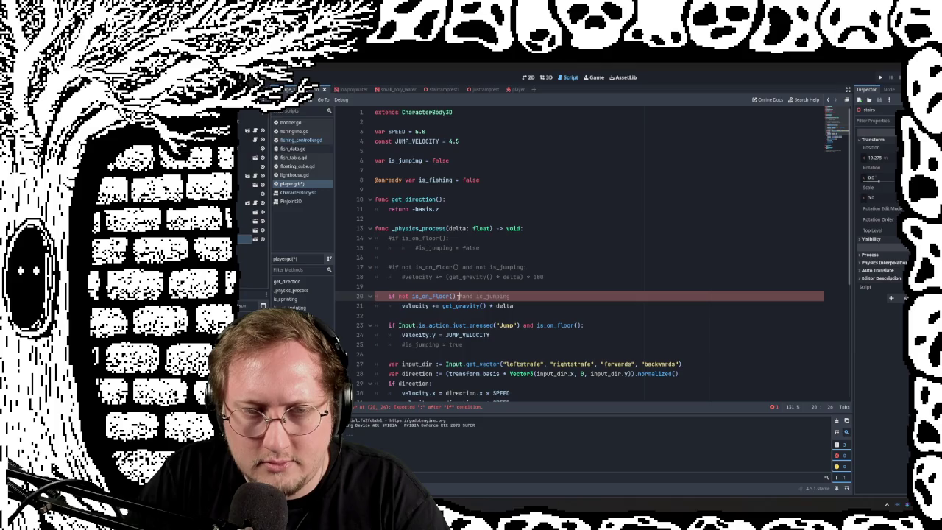
type(":")
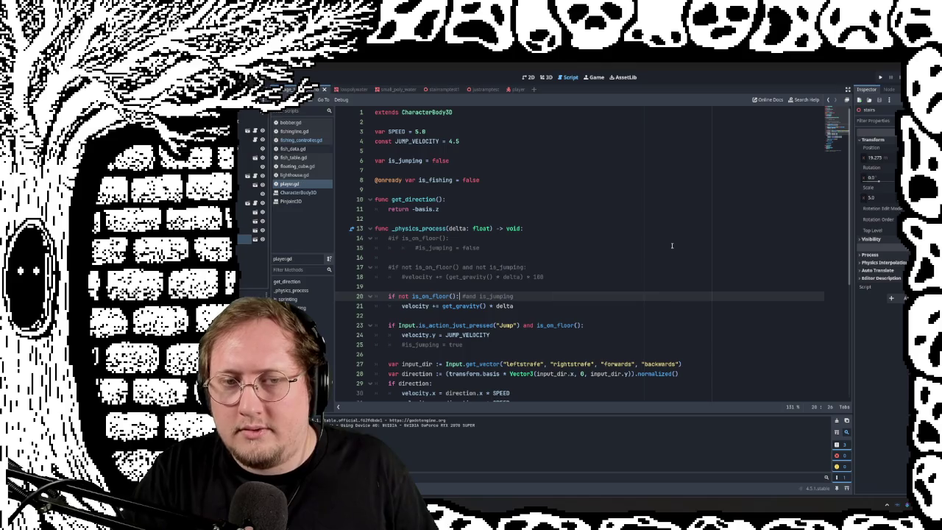
Step: Run the game and test jumping with the simplified gravity, then stop it
key("F5")
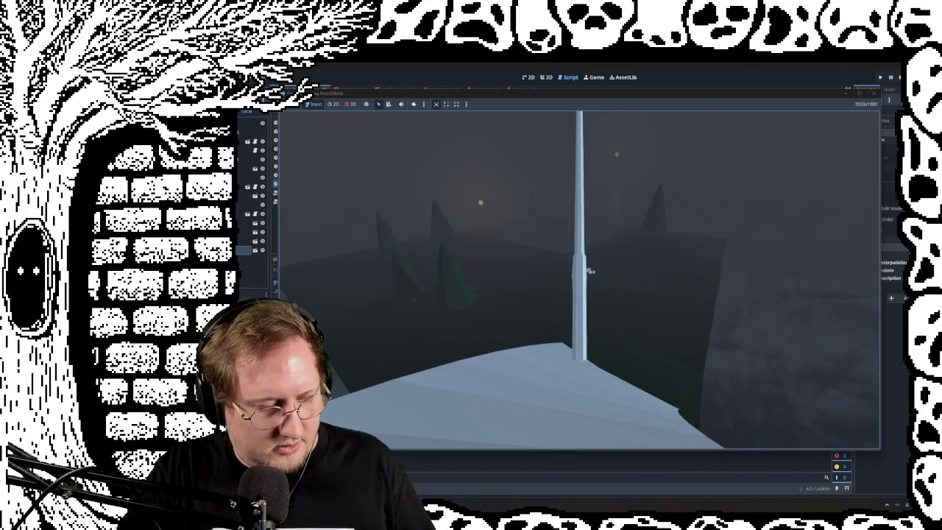
key("F8")
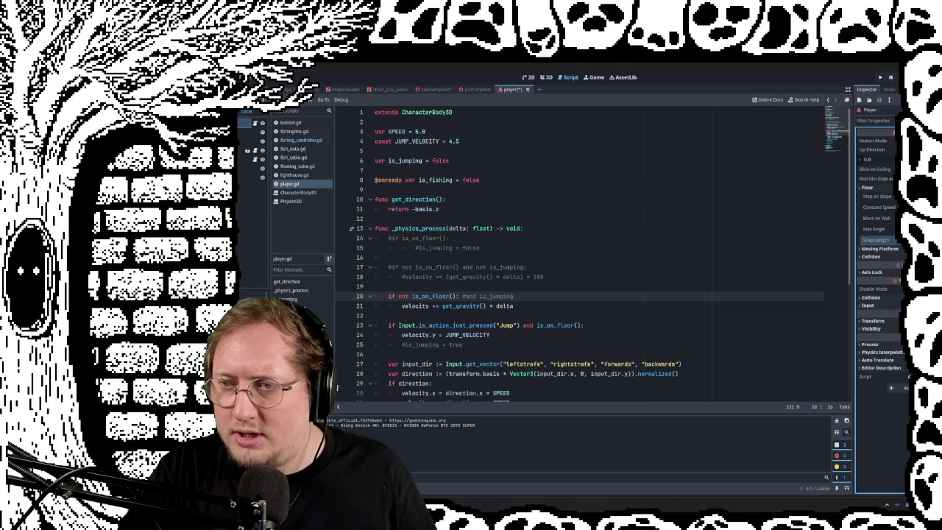
key("alt+Tab")
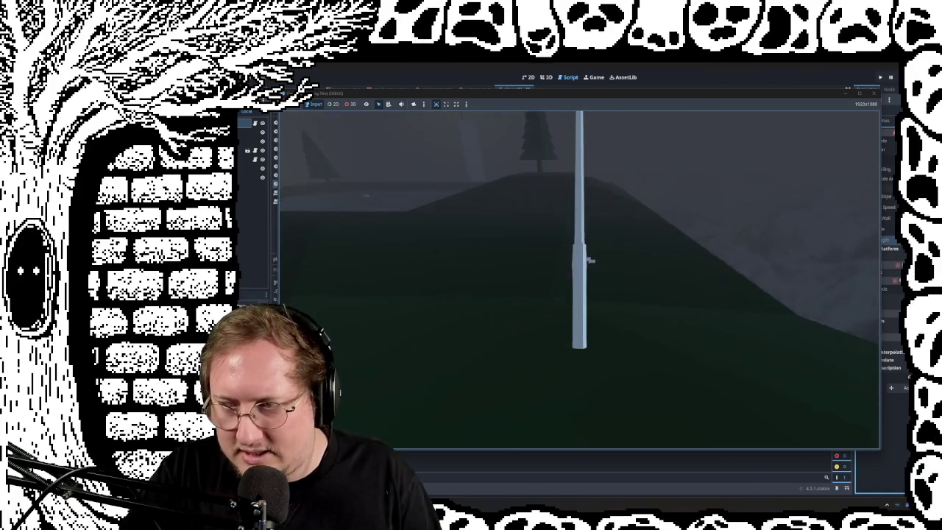
key("F8")
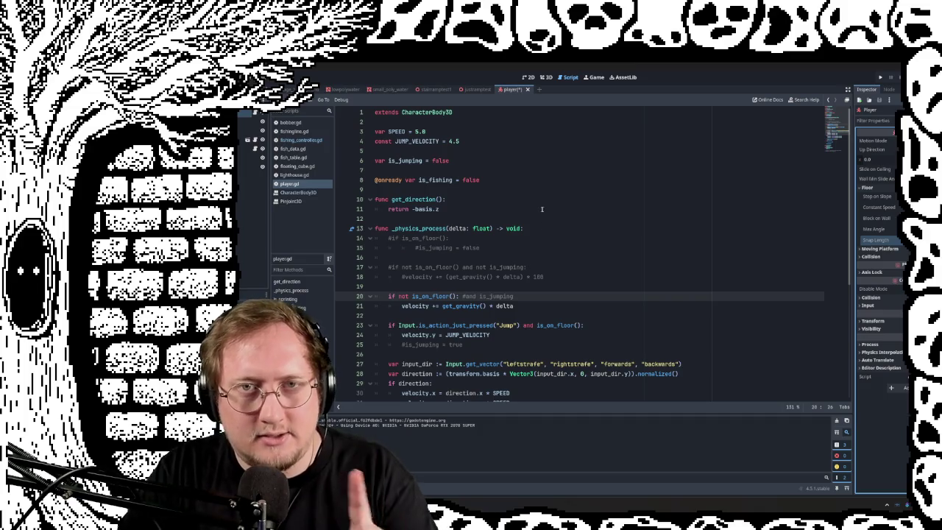
Step: Switch to the stairramptest1 scene in the 3D view and run it with F6
left_click(471, 89)
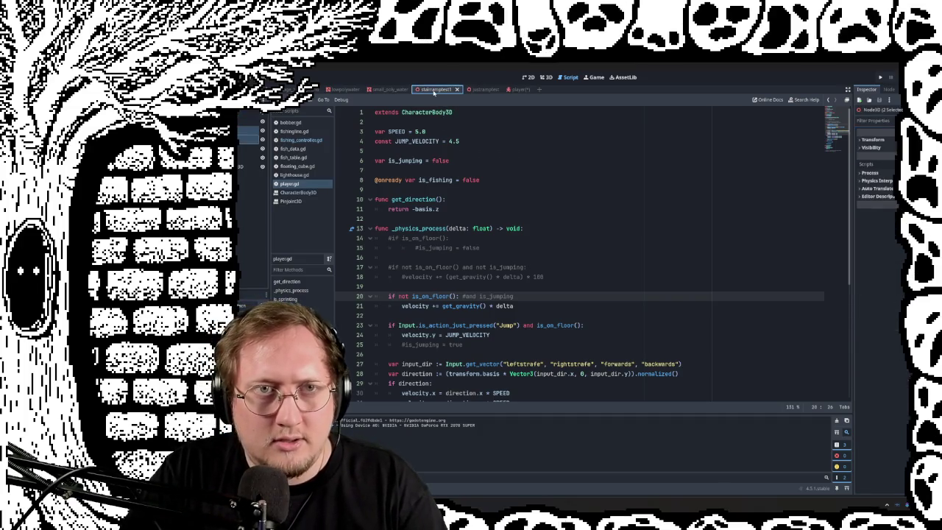
left_click(546, 77)
key("F6")
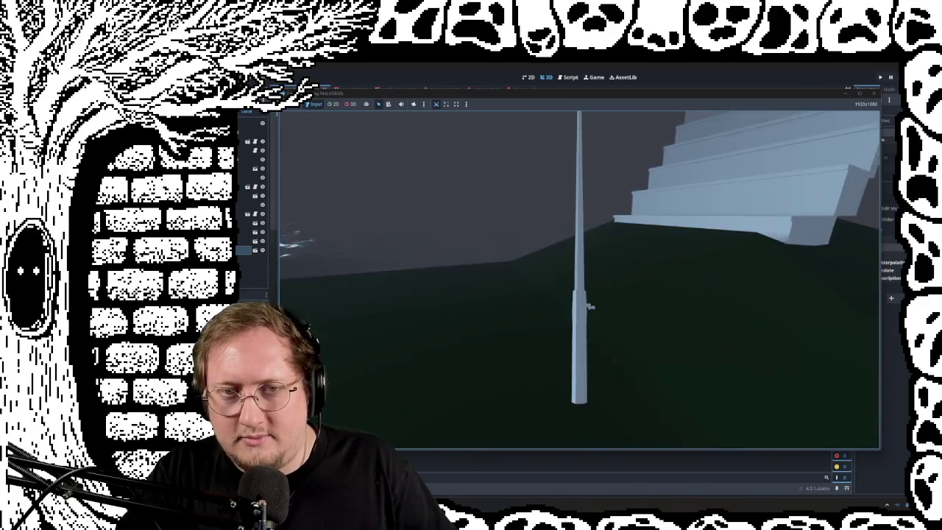
Step: Stop the stair-climbing test run to return to the stair test scene in 3D
key("F8")
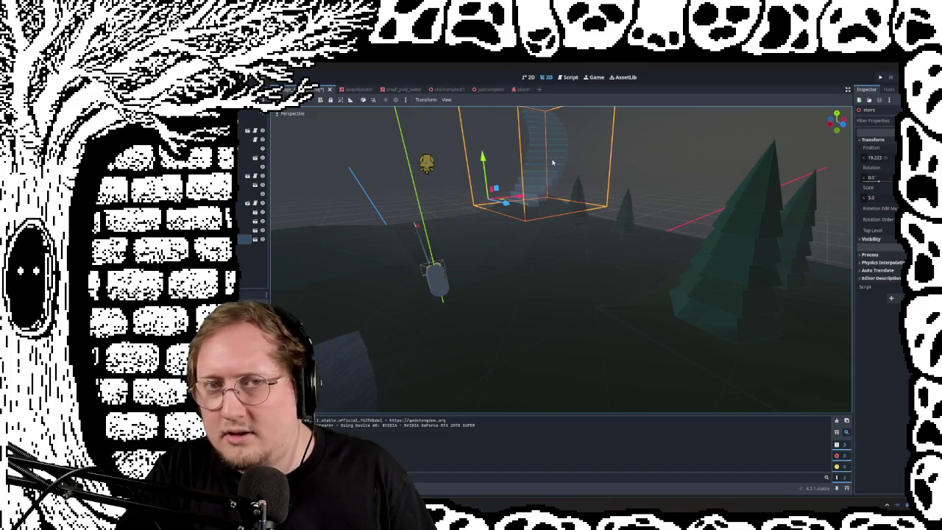
left_click(444, 89)
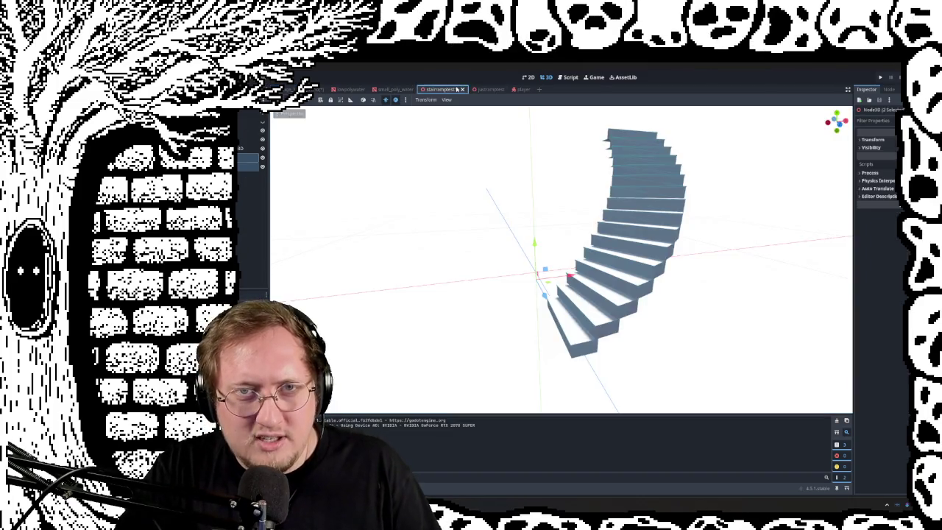
left_click_drag(666, 324, 652, 308)
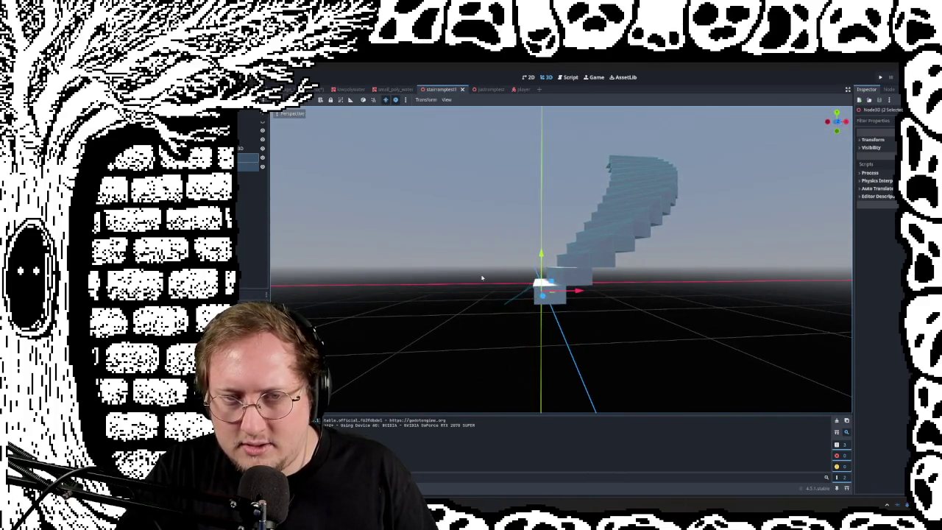
mouse_move(522, 293)
left_mouse_down()
mouse_move(547, 325)
mouse_move(559, 316)
left_mouse_up()
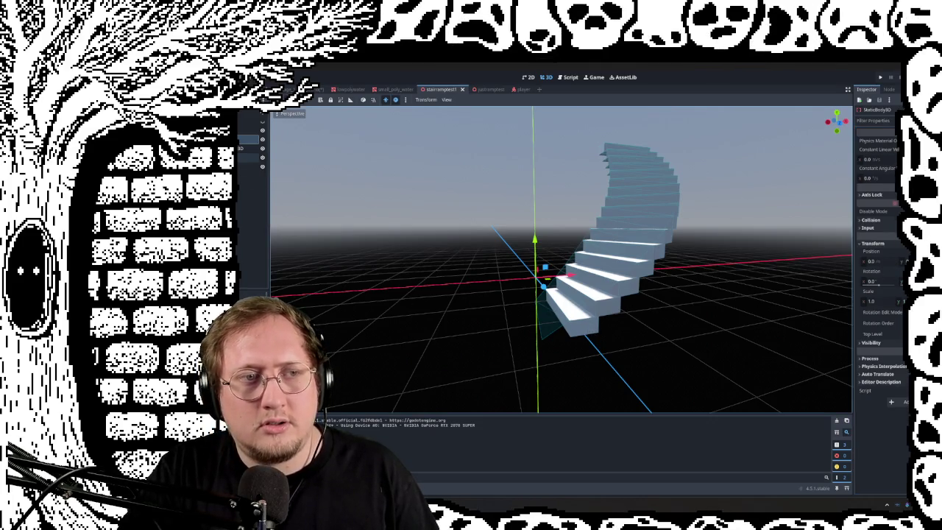
mouse_move(515, 276)
left_mouse_down()
mouse_move(483, 269)
mouse_move(587, 274)
mouse_move(609, 284)
mouse_move(625, 319)
mouse_move(500, 318)
left_mouse_up()
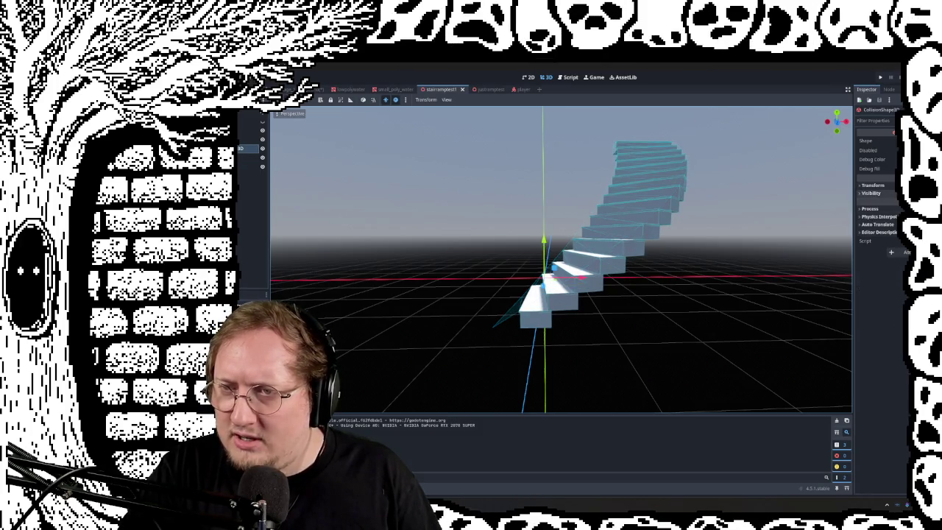
scroll(589, 359, "up", 5)
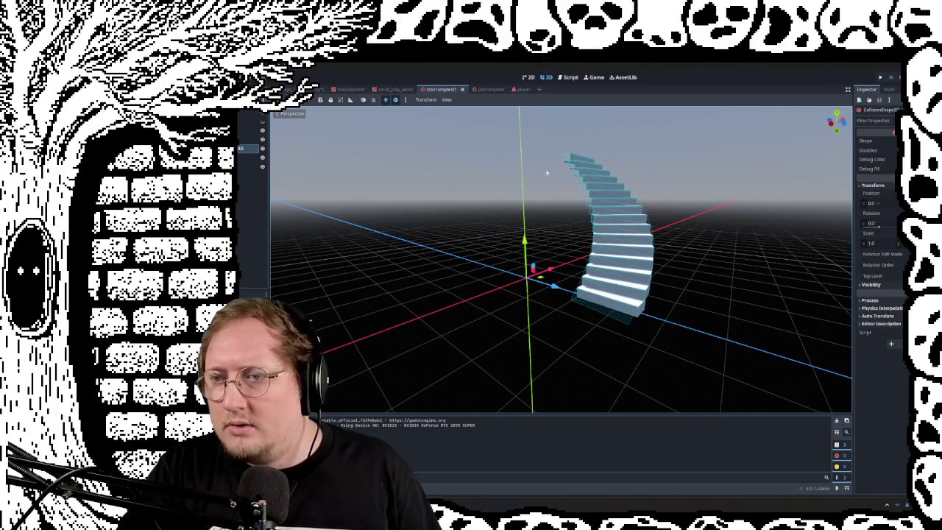
left_click(291, 89)
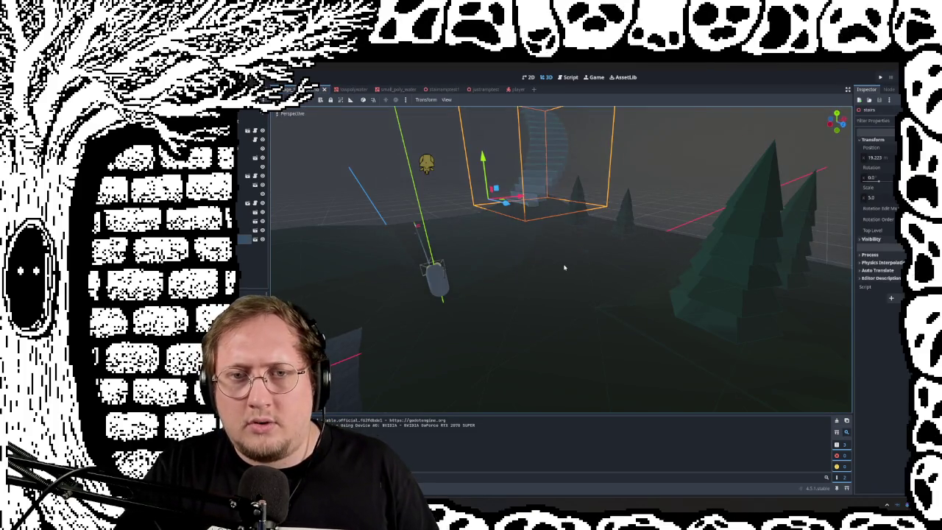
Step: Frame the stairs, set their Scale to 3, shift them along X, and run the game
key("f")
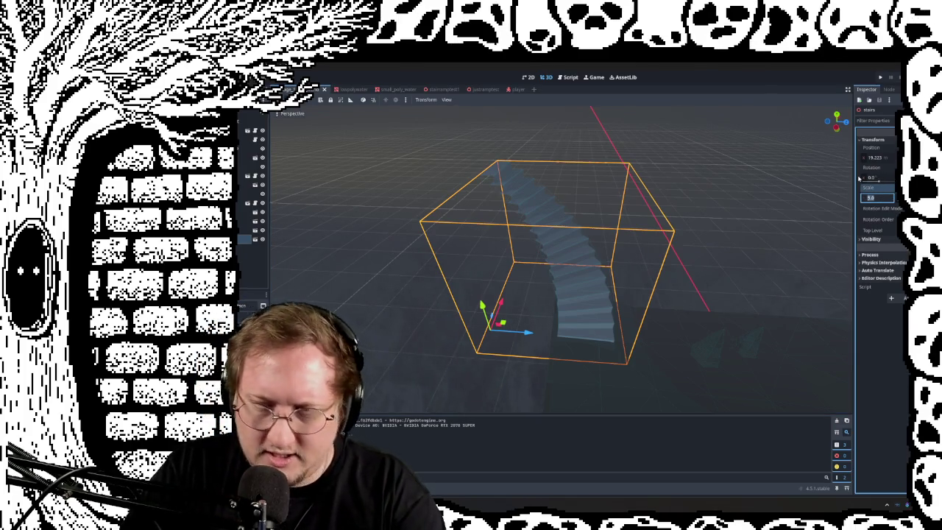
type("3")
key("Return")
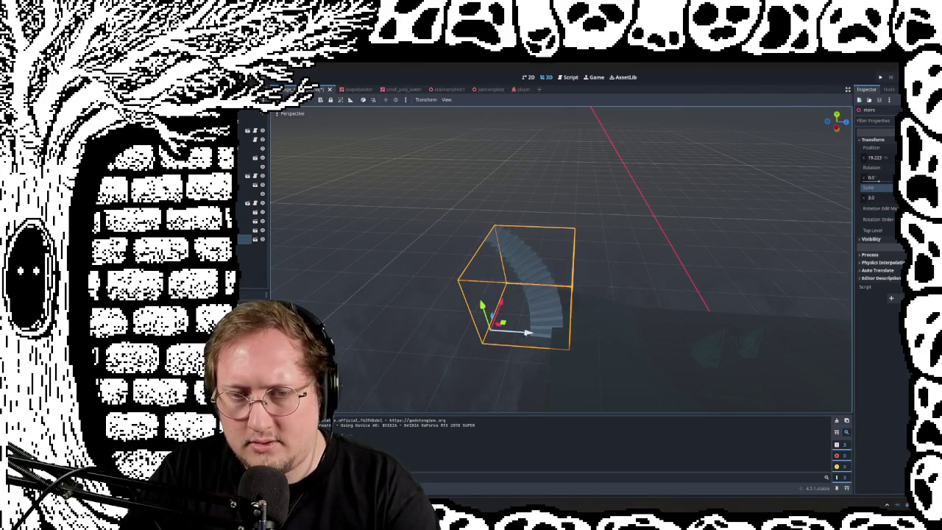
left_click_drag(527, 332, 567, 333)
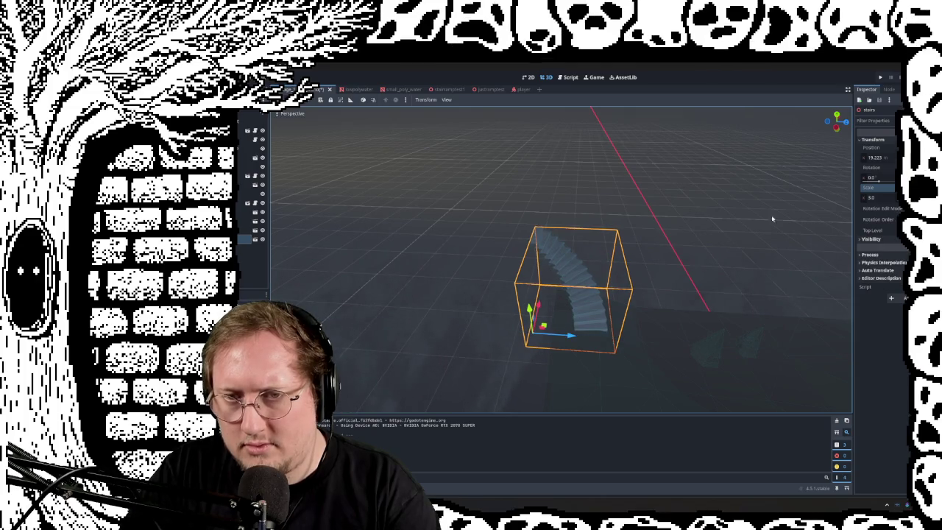
key("F5")
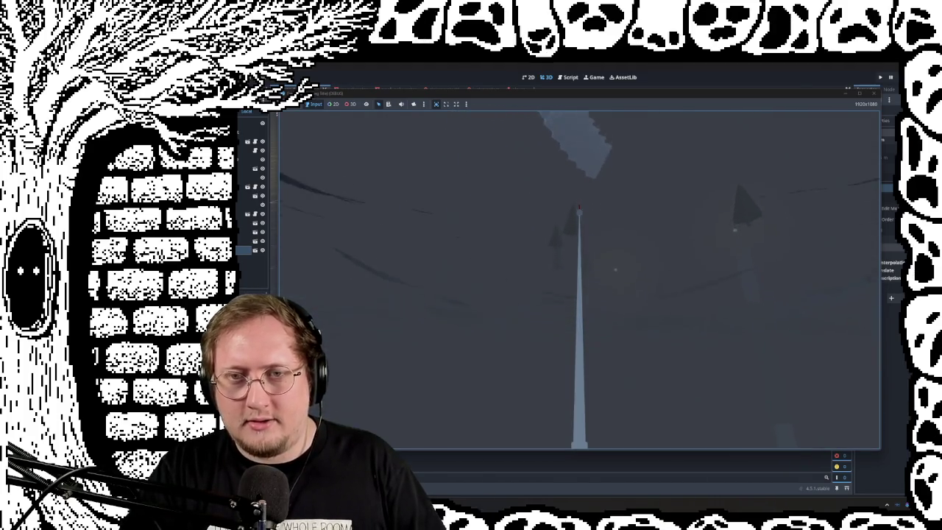
Step: Stop the game, set the stairs' Scale to 1, and re-frame them in the viewport
key("Escape")
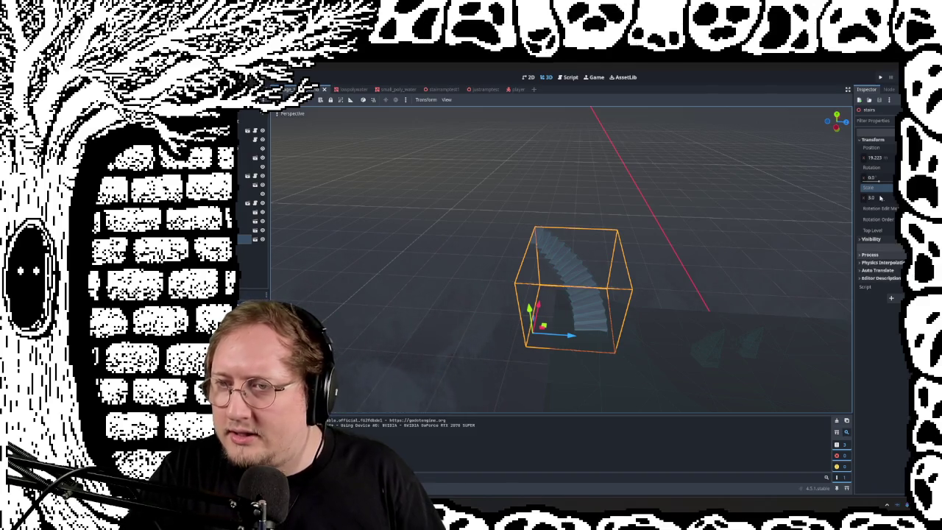
type("1")
key("Return")
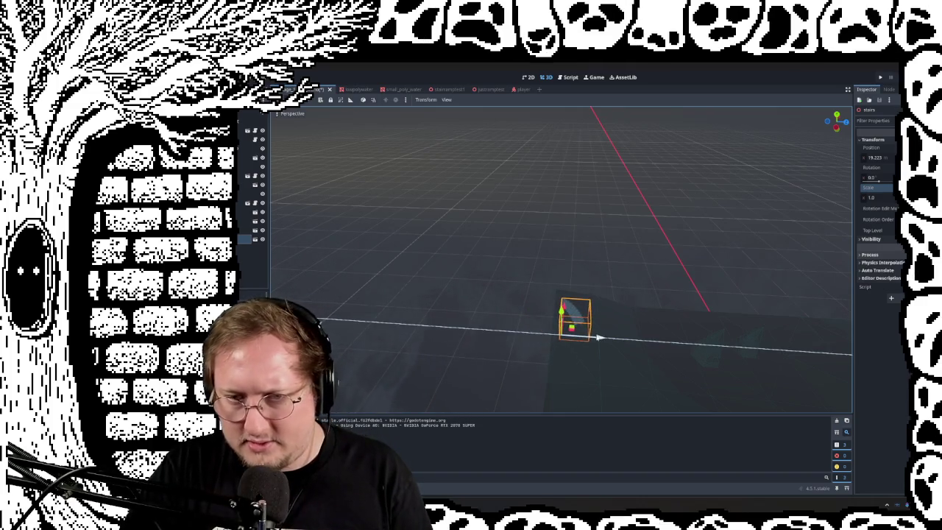
left_click_drag(562, 308, 565, 307)
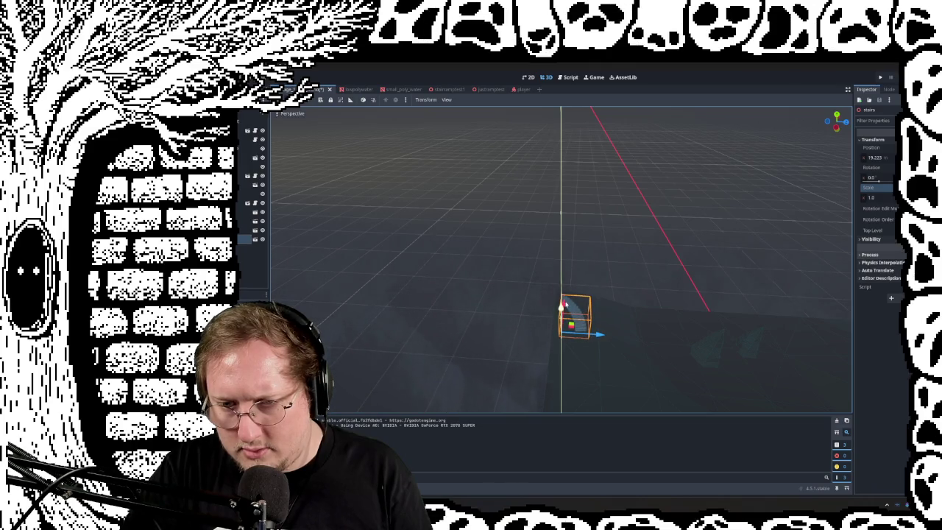
mouse_move(591, 351)
left_mouse_down()
mouse_move(572, 347)
mouse_move(563, 311)
left_mouse_up()
key("f")
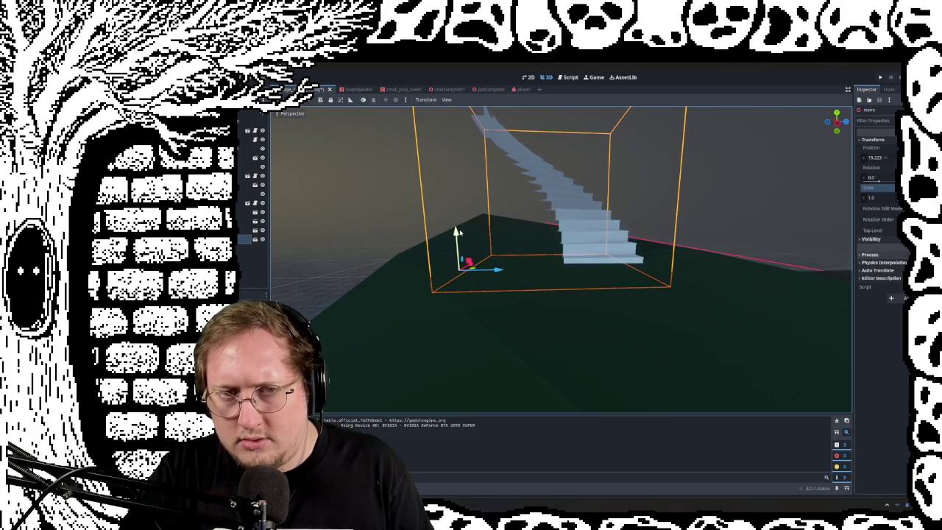
Step: Slide the stairs along the Z axis onto the terrain and run the scene with F6
left_click_drag(475, 269, 510, 244)
scroll(490, 249, "up", 5)
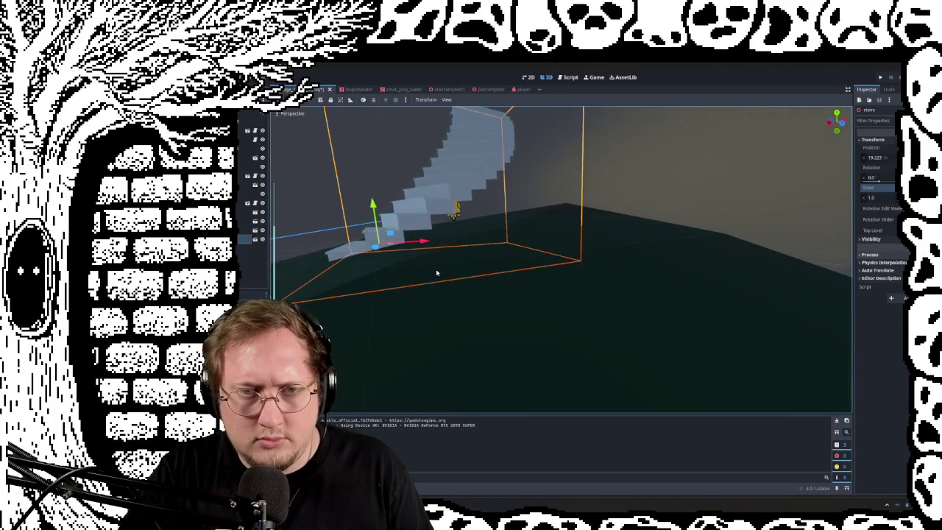
mouse_move(512, 270)
left_mouse_down()
mouse_move(527, 275)
mouse_move(509, 272)
left_mouse_up()
left_click_drag(358, 271, 368, 270)
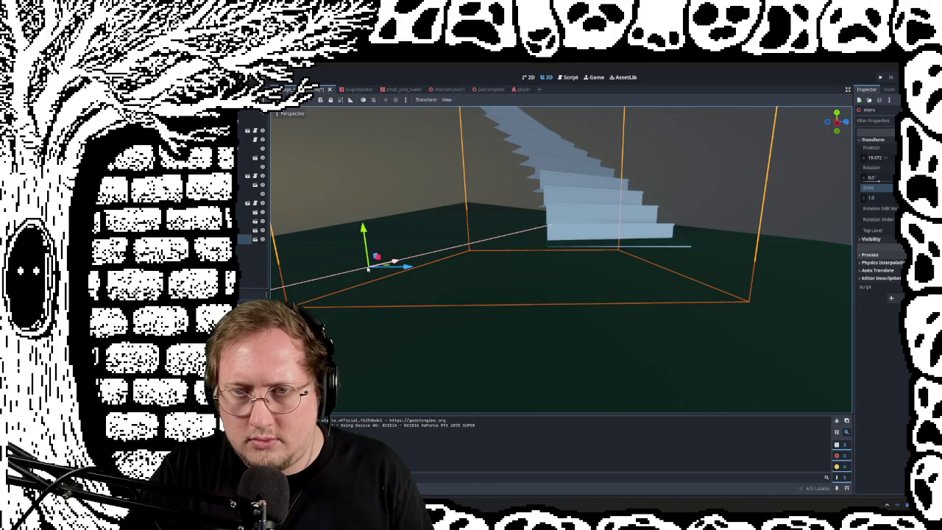
left_click_drag(445, 257, 500, 284)
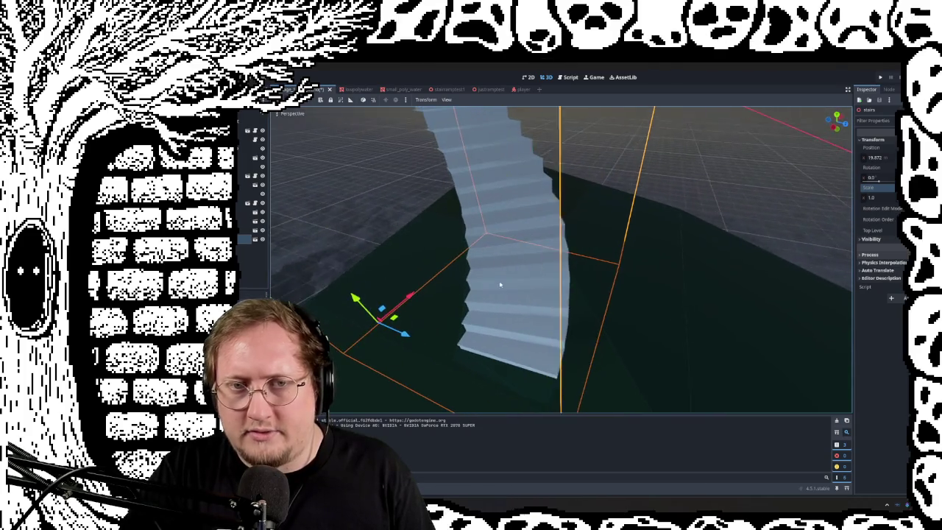
key("F6")
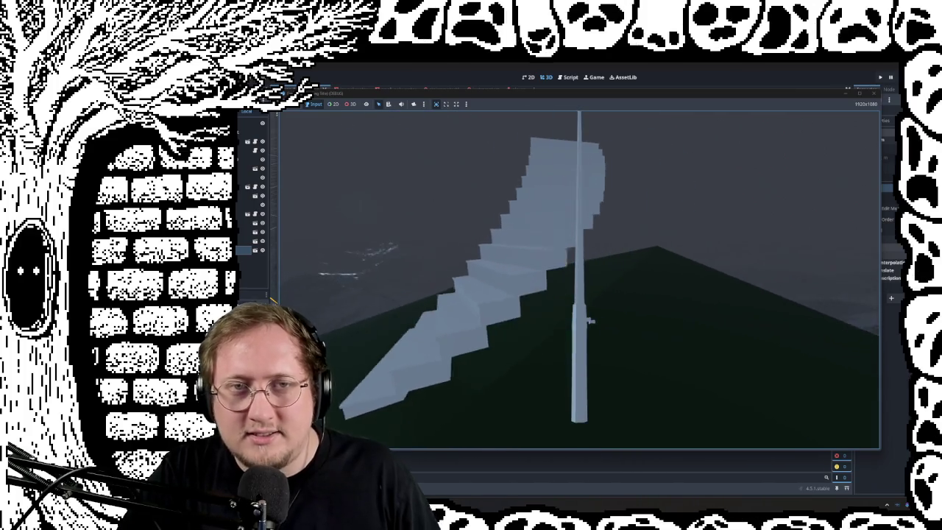
Step: Stop the game, switch to the stairramptest1 scene, and orbit above the staircase
key("F8")
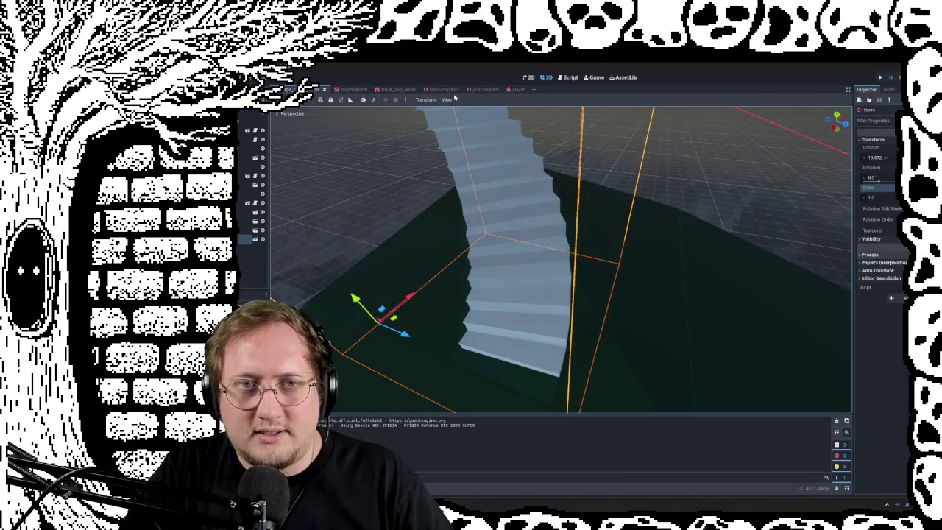
left_click(444, 89)
mouse_move(523, 218)
left_mouse_down()
mouse_move(667, 281)
mouse_move(681, 277)
left_mouse_up()
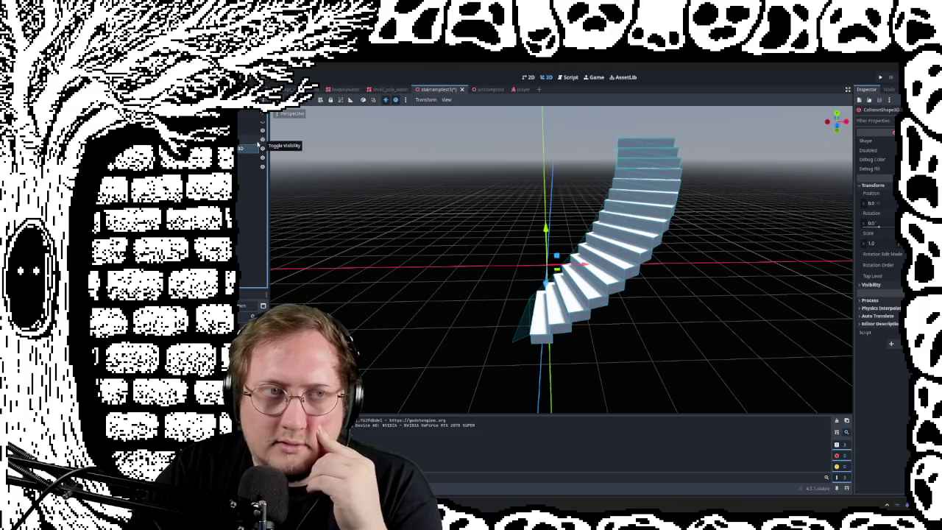
Step: Select the staircase's RigidBody3D node and view the stairs' other side from farther out
left_click(251, 157)
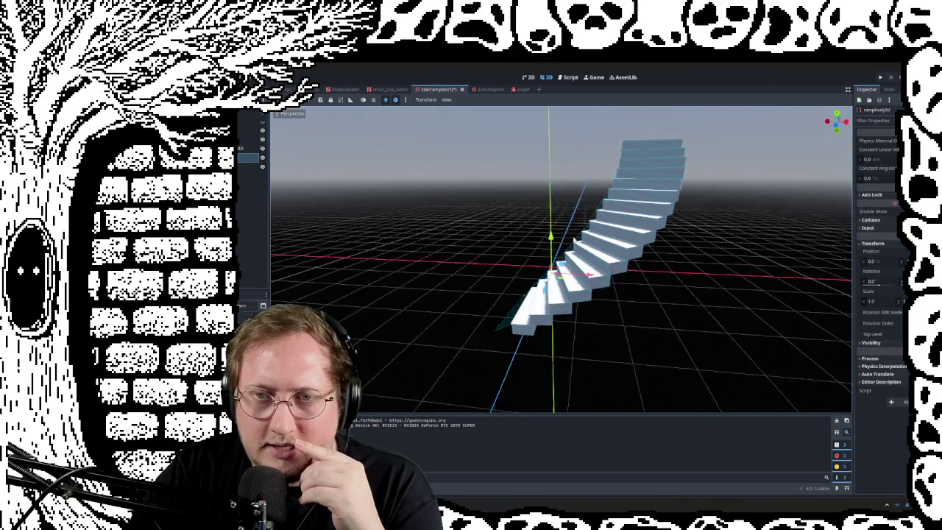
scroll(657, 256, "up", 3)
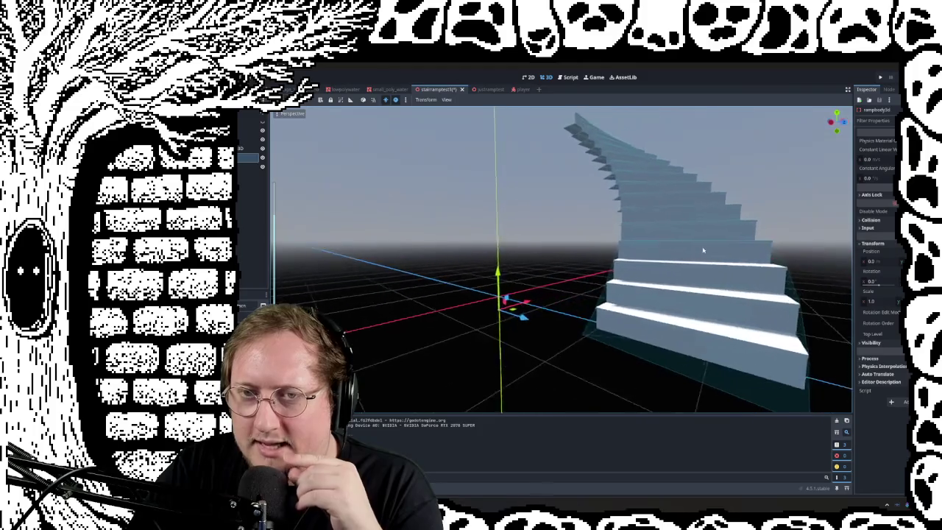
mouse_move(723, 256)
left_mouse_down()
mouse_move(788, 267)
mouse_move(822, 288)
mouse_move(825, 249)
mouse_move(729, 238)
left_mouse_up()
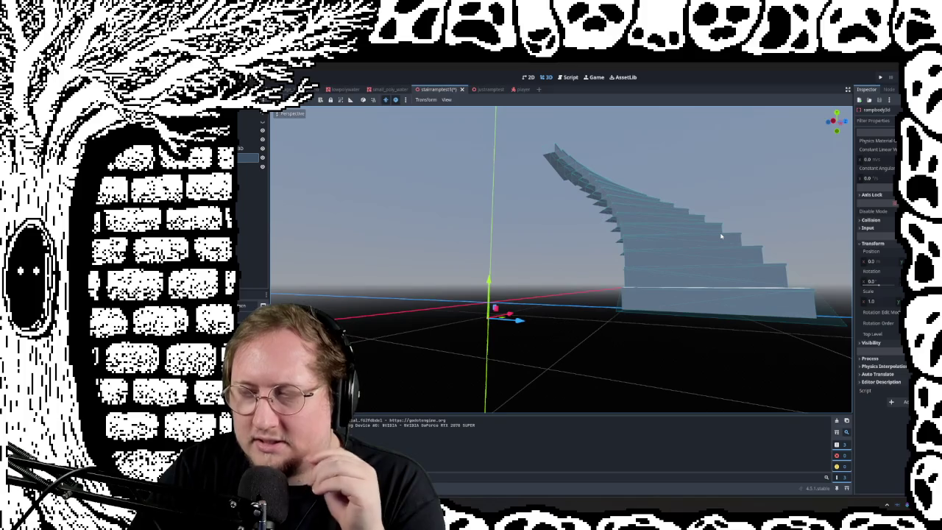
mouse_move(686, 270)
left_mouse_down()
mouse_move(624, 276)
mouse_move(559, 266)
mouse_move(660, 273)
left_mouse_up()
scroll(604, 279, "down", 3)
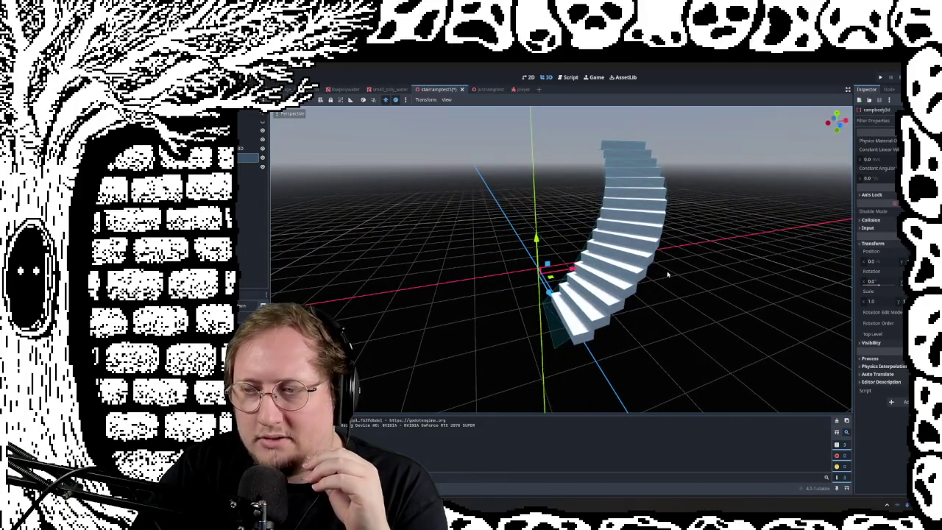
Step: Inspect the stair ramp from lower and closer angles, then save the stairramptest1 scene
mouse_move(721, 278)
left_mouse_down()
mouse_move(699, 256)
mouse_move(688, 281)
left_mouse_up()
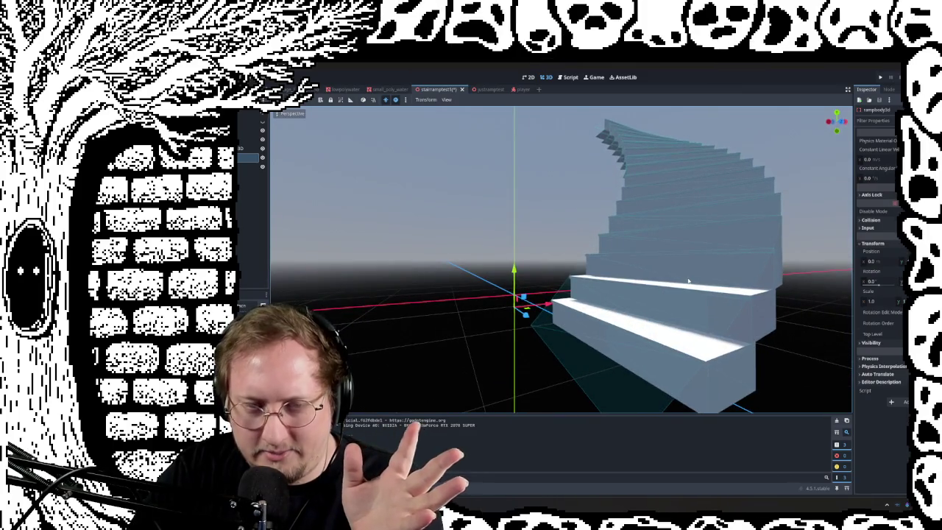
left_click_drag(681, 274, 695, 270)
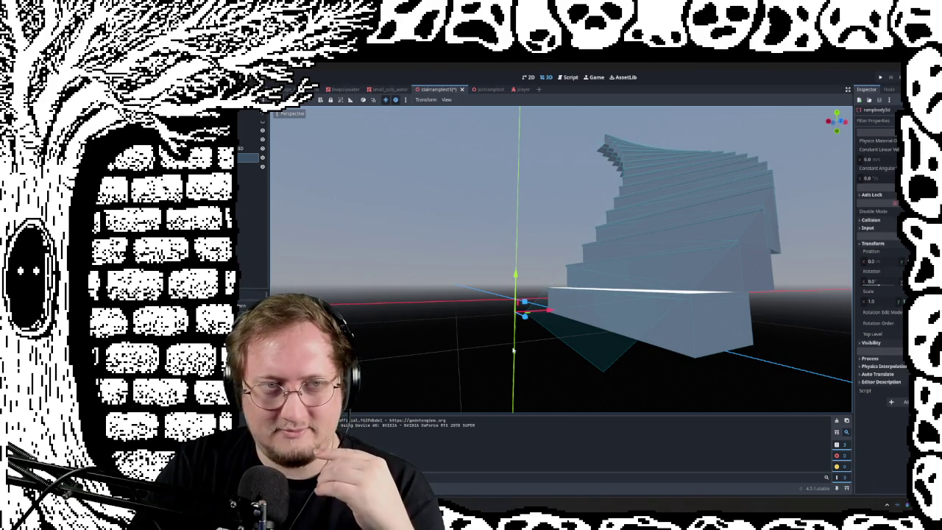
mouse_move(518, 337)
left_mouse_down()
mouse_move(475, 319)
mouse_move(499, 330)
left_mouse_up()
scroll(475, 319, "down", 10)
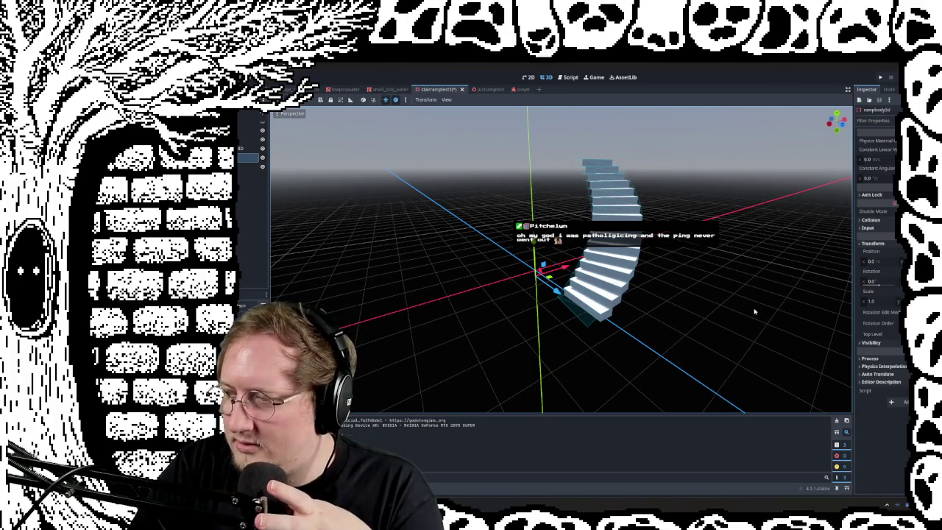
mouse_move(446, 315)
left_mouse_down()
mouse_move(473, 314)
mouse_move(459, 305)
left_mouse_up()
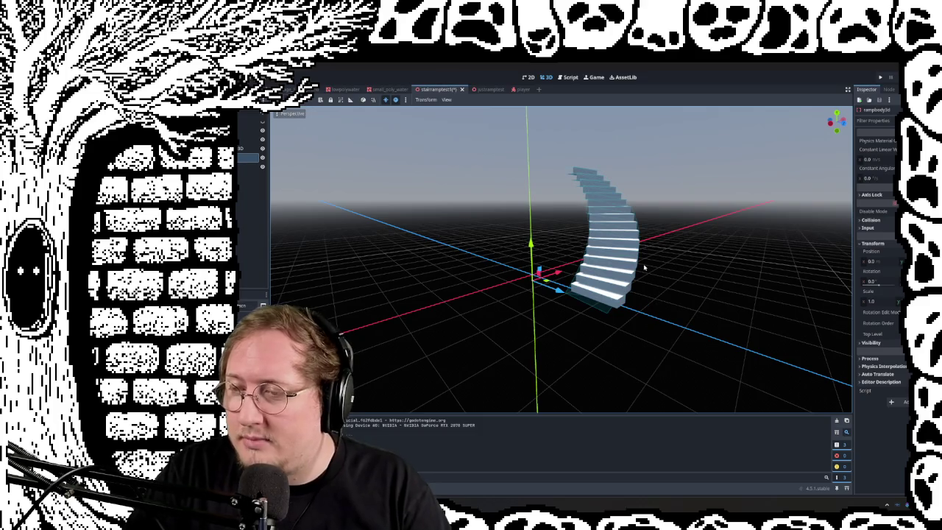
mouse_move(699, 257)
left_mouse_down()
mouse_move(707, 245)
mouse_move(282, 252)
mouse_move(640, 228)
mouse_move(643, 248)
mouse_move(703, 244)
mouse_move(759, 223)
mouse_move(765, 257)
mouse_move(730, 272)
left_mouse_up()
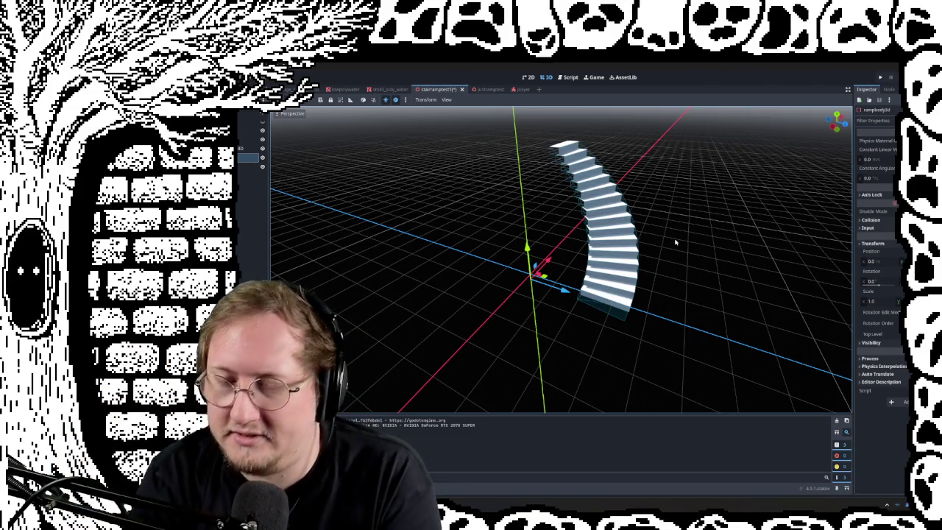
key("ctrl+s")
Step: Go back to the forest terrain scene with the placed stairs and run the game again
left_click(305, 89)
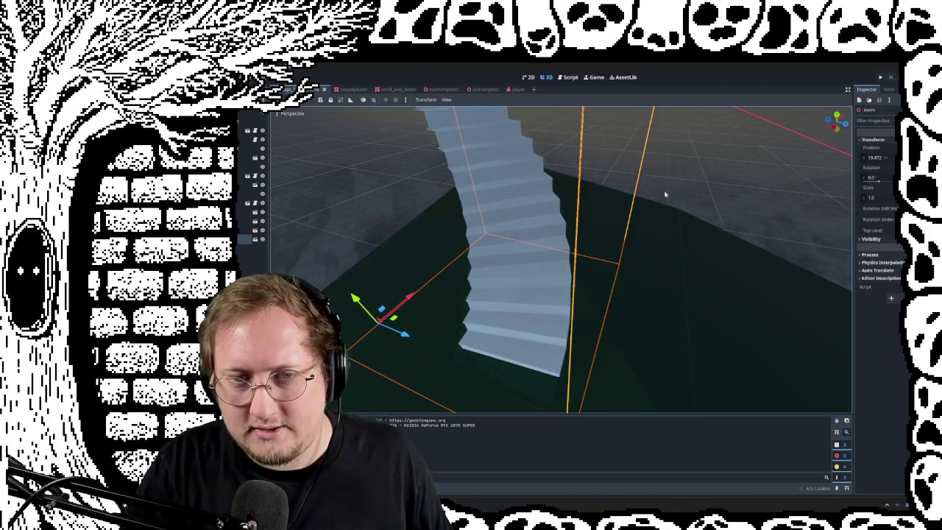
left_click_drag(665, 153, 736, 169)
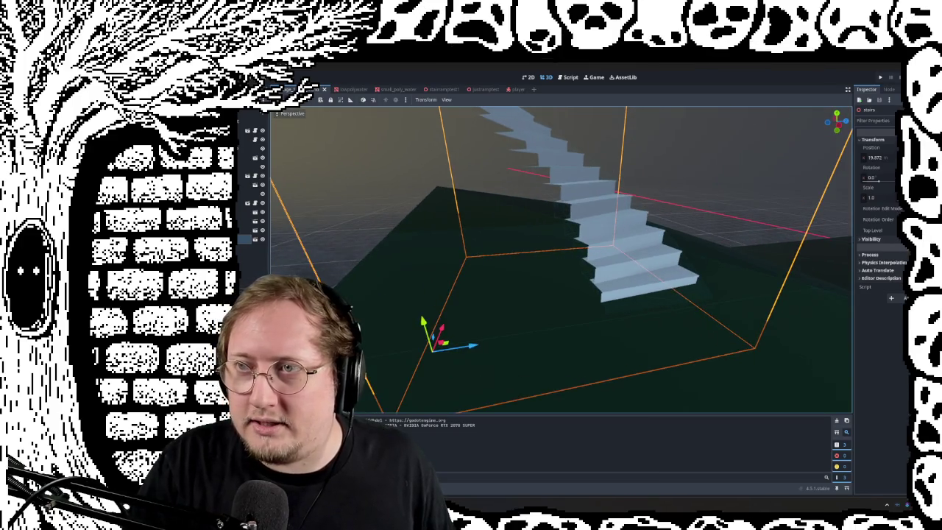
key("F6")
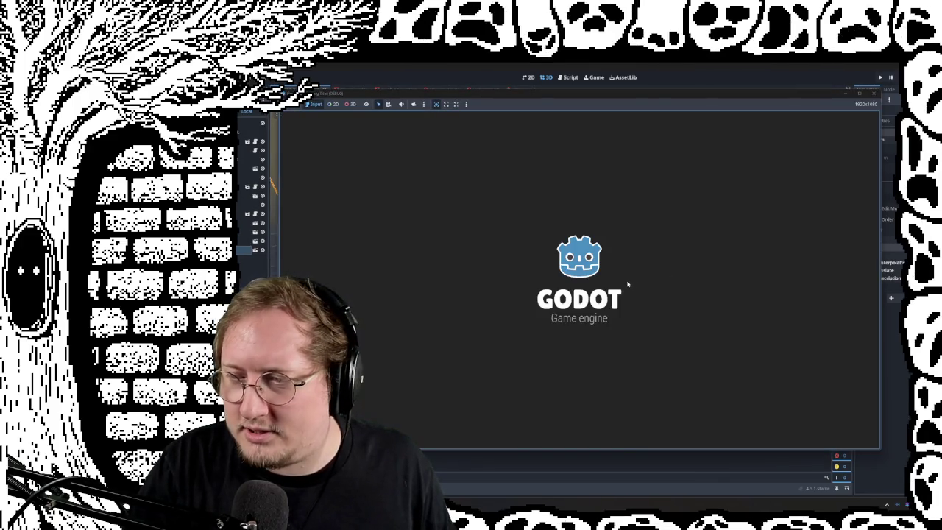
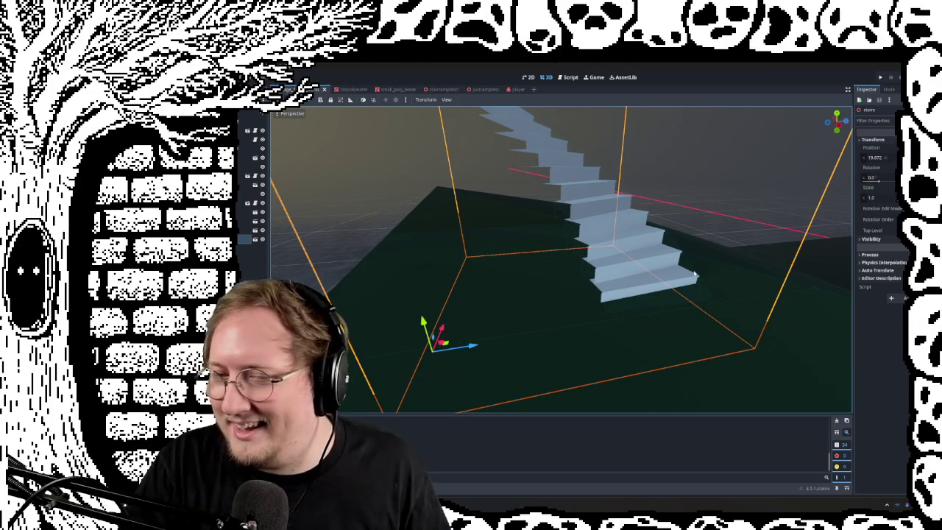
Step: Select the Stage1_Area region, clear the selection, and fly the view away from the stairs
left_click(729, 274)
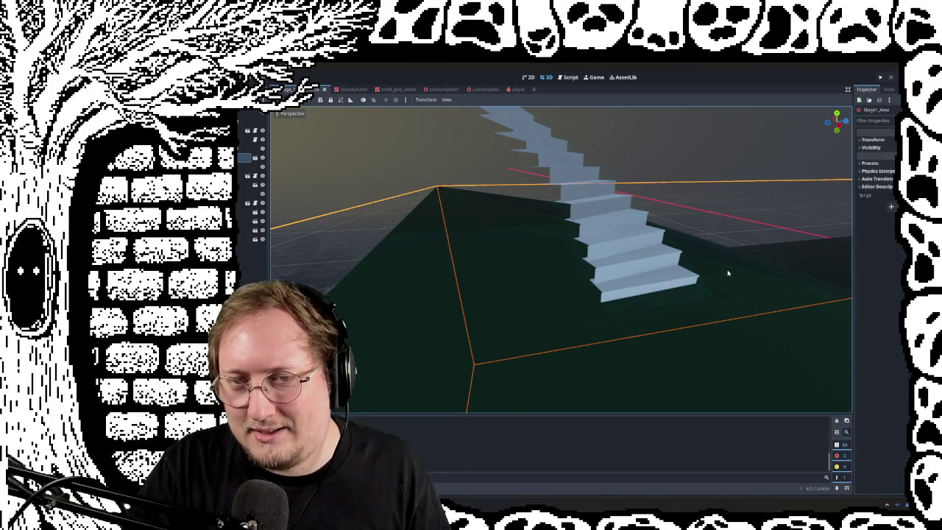
left_click(708, 148)
mouse_move(712, 129)
left_mouse_down()
mouse_move(663, 147)
mouse_move(736, 155)
mouse_move(736, 192)
mouse_move(729, 148)
mouse_move(729, 188)
mouse_move(691, 147)
mouse_move(676, 188)
mouse_move(715, 138)
left_mouse_up()
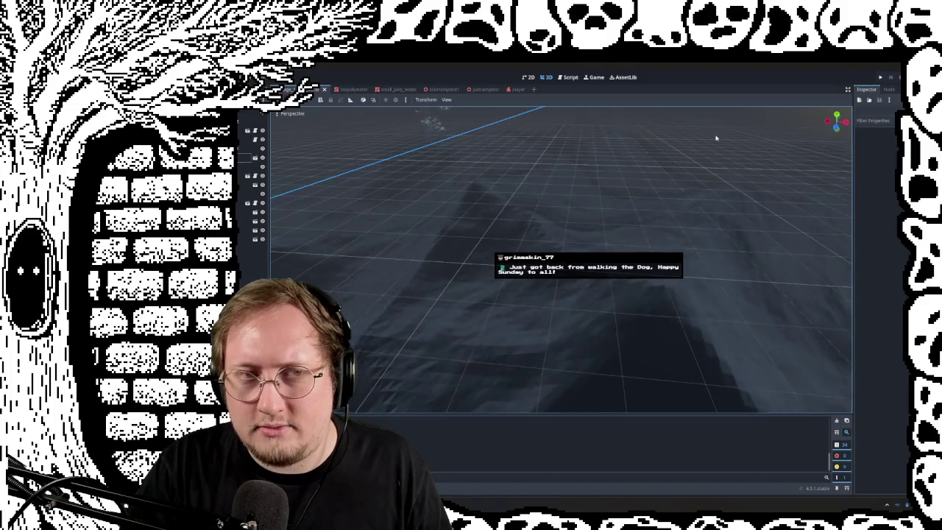
Step: Switch to the lowpolywater scene and frame the water mesh from a low angle
left_click(361, 89)
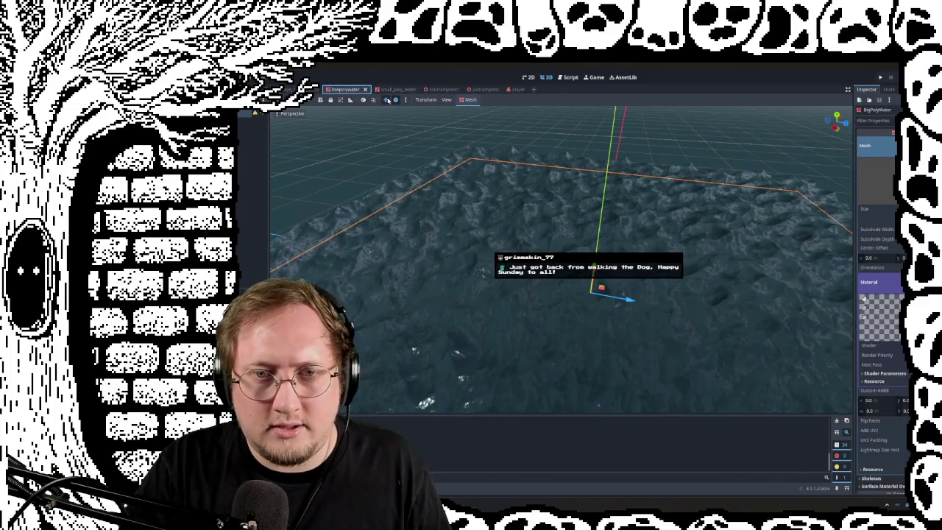
mouse_move(663, 294)
left_mouse_down()
mouse_move(751, 338)
mouse_move(832, 398)
mouse_move(817, 316)
mouse_move(795, 302)
mouse_move(803, 331)
mouse_move(825, 313)
mouse_move(795, 309)
mouse_move(787, 328)
left_mouse_up()
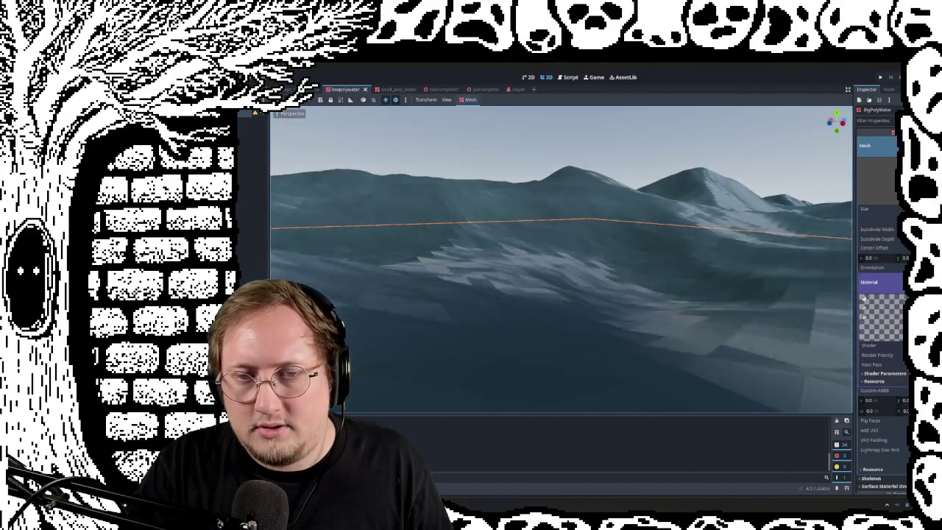
key("f")
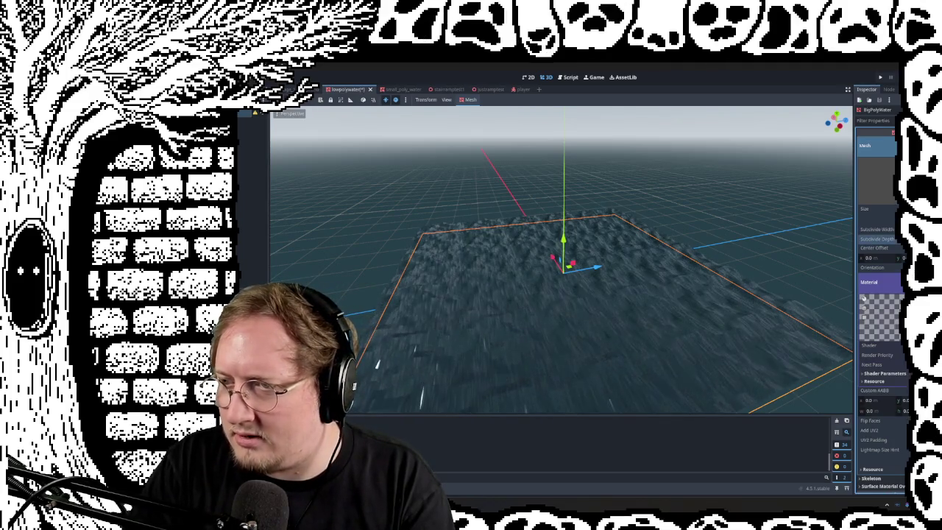
left_click_drag(622, 279, 635, 244)
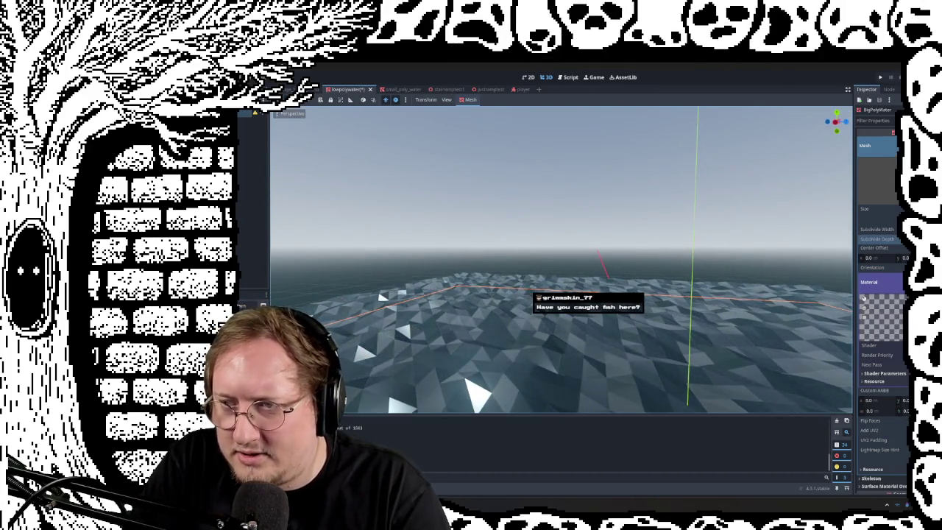
Step: Drag the BigPolyWater Subdivide Depth higher, then orbit and recentre on the finer water surface
left_click_drag(883, 239, 876, 239)
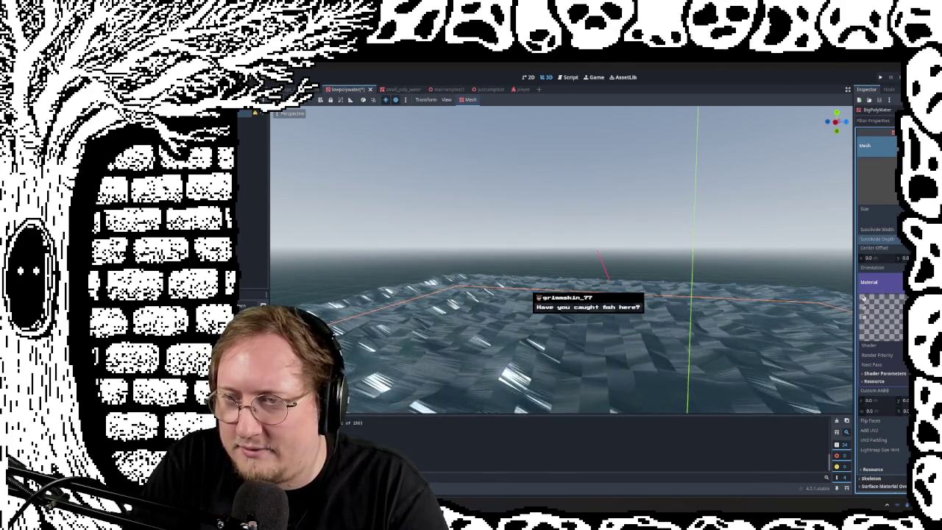
key("Return")
left_click_drag(559, 228, 631, 224)
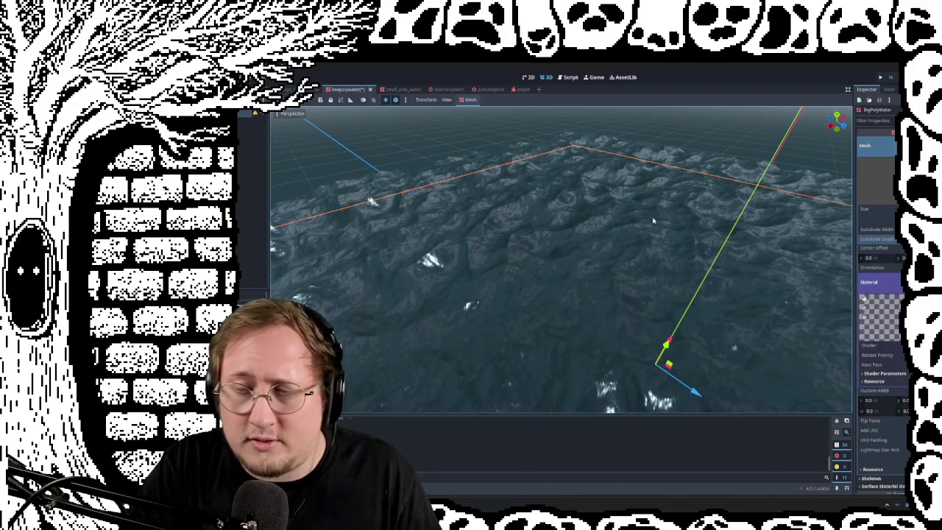
mouse_move(370, 200)
left_mouse_down()
mouse_move(648, 245)
mouse_move(666, 410)
mouse_move(589, 456)
left_mouse_up()
key("f")
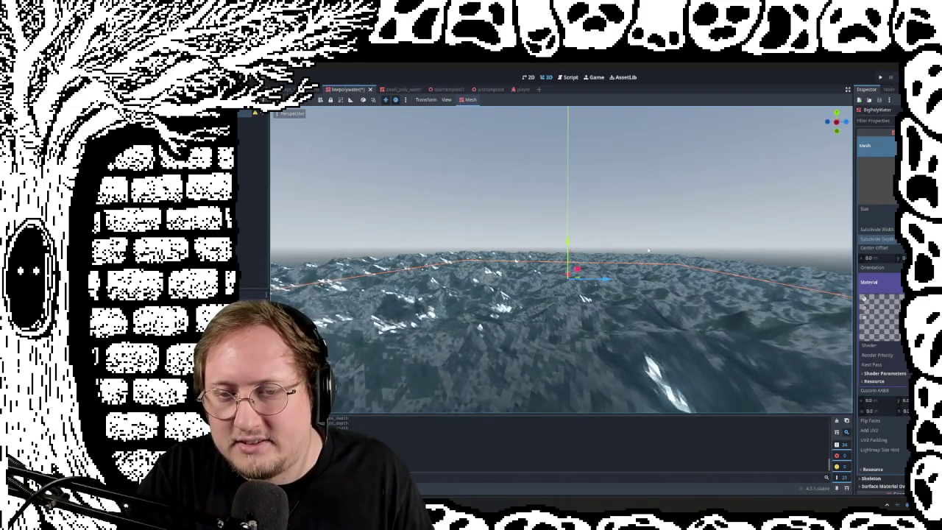
scroll(632, 253, "up", 10)
scroll(637, 254, "down", 10)
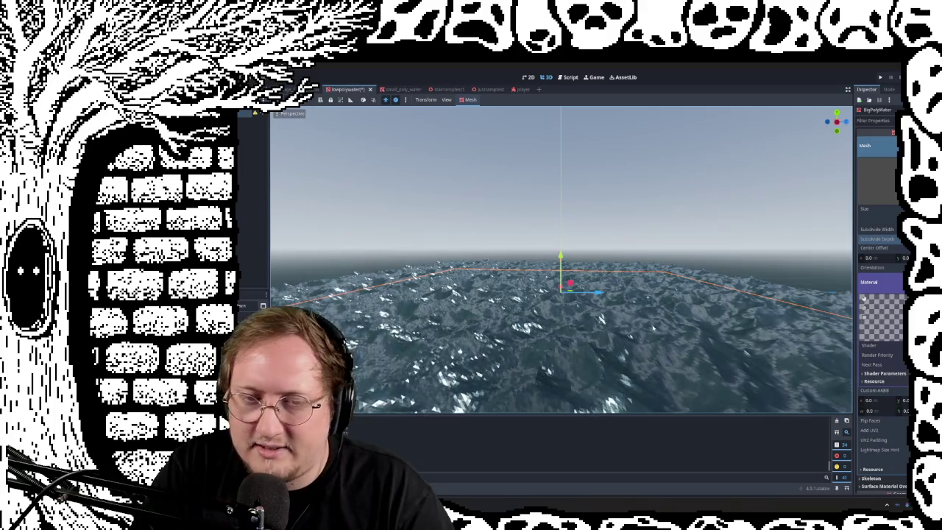
mouse_move(600, 256)
left_mouse_down()
mouse_move(540, 268)
mouse_move(558, 247)
mouse_move(546, 269)
mouse_move(546, 248)
left_mouse_up()
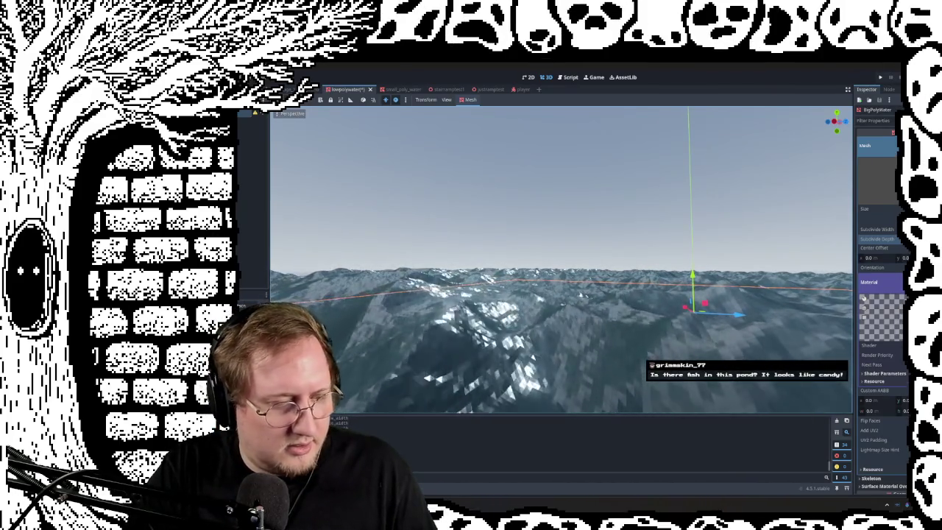
mouse_move(564, 256)
left_mouse_down()
mouse_move(530, 264)
mouse_move(515, 254)
mouse_move(508, 280)
mouse_move(565, 256)
left_mouse_up()
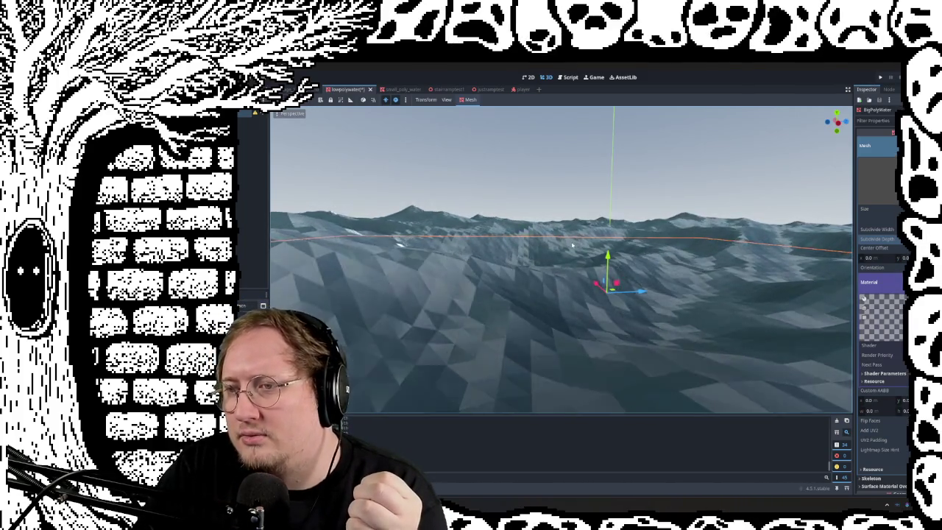
left_click_drag(572, 245, 572, 294)
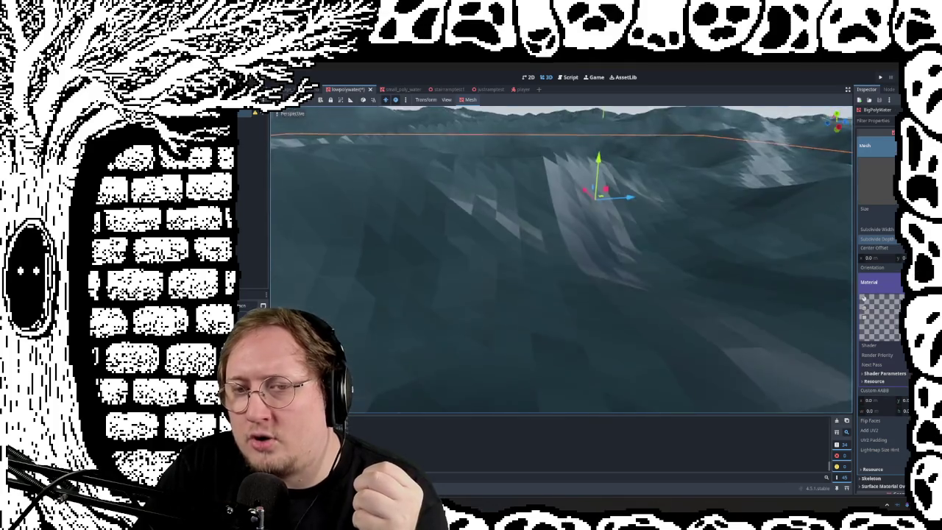
scroll(623, 255, "down", 5)
scroll(622, 256, "up", 6)
scroll(623, 256, "down", 5)
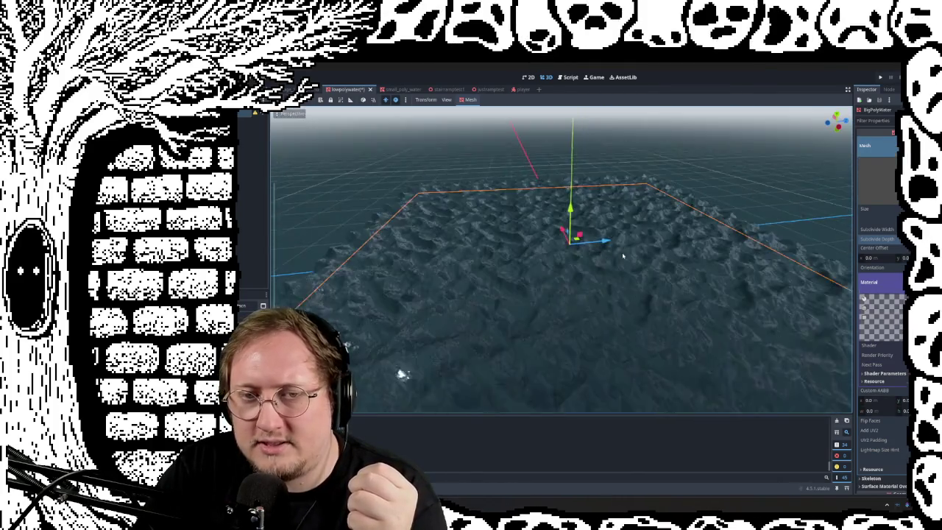
scroll(622, 255, "up", 3)
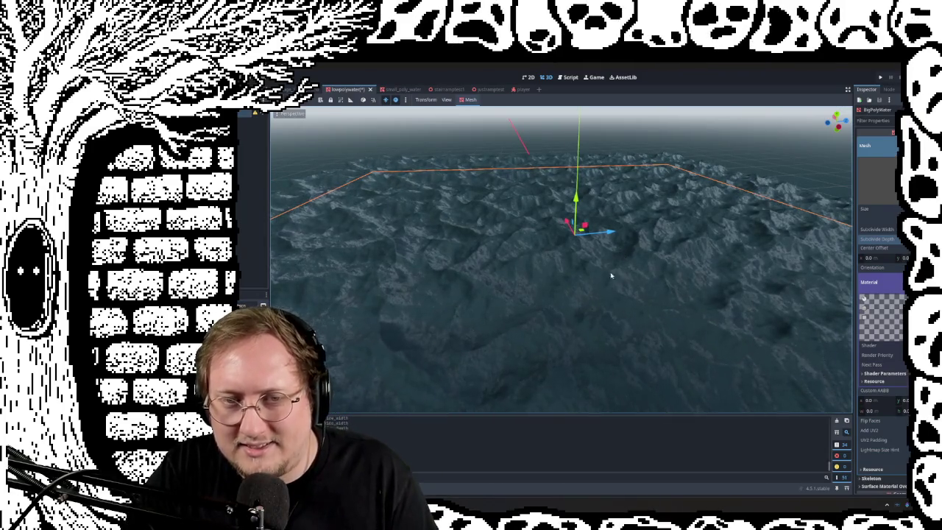
mouse_move(601, 287)
left_mouse_down()
mouse_move(624, 294)
mouse_move(618, 309)
mouse_move(633, 331)
mouse_move(622, 376)
mouse_move(589, 294)
mouse_move(600, 265)
left_mouse_up()
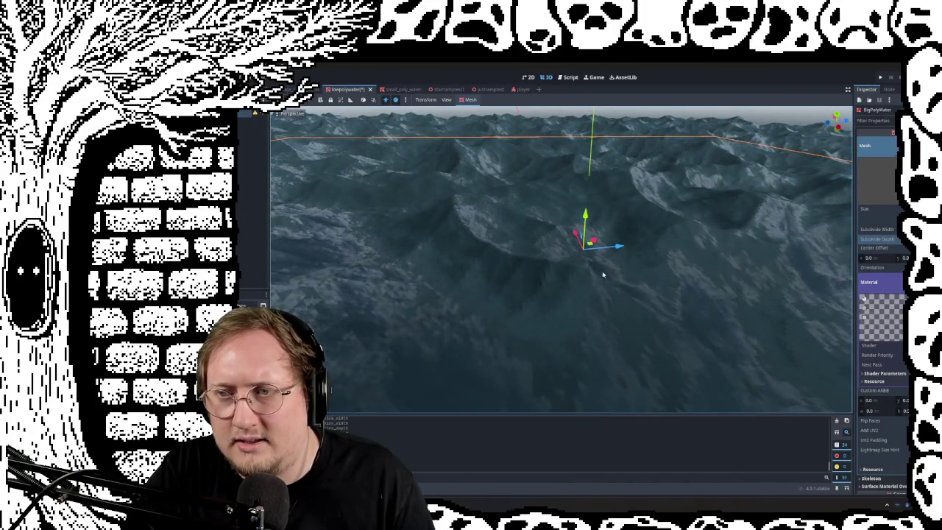
left_click_drag(596, 254, 639, 267)
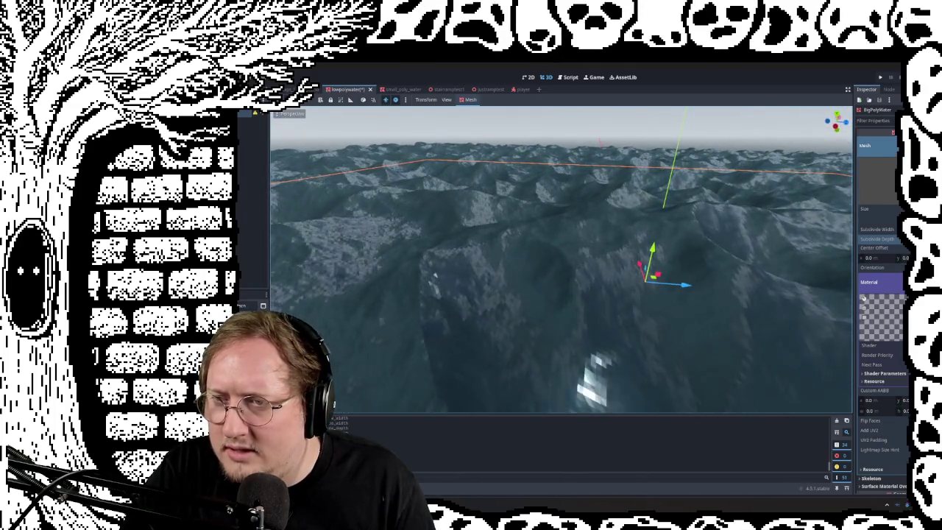
mouse_move(601, 218)
left_mouse_down()
mouse_move(600, 243)
mouse_move(641, 254)
mouse_move(602, 226)
left_mouse_up()
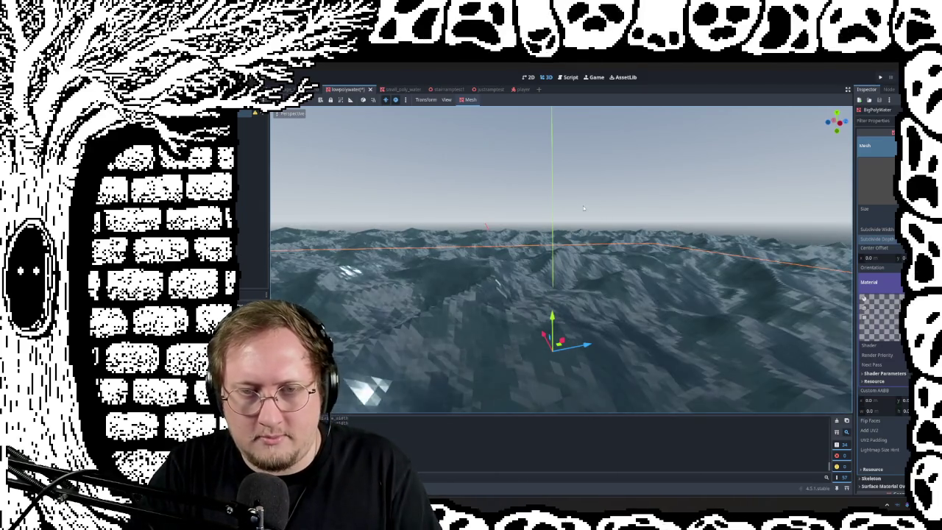
mouse_move(574, 211)
left_mouse_down()
mouse_move(588, 295)
mouse_move(574, 213)
mouse_move(535, 226)
mouse_move(611, 207)
mouse_move(395, 311)
mouse_move(401, 331)
mouse_move(433, 349)
mouse_move(573, 212)
left_mouse_up()
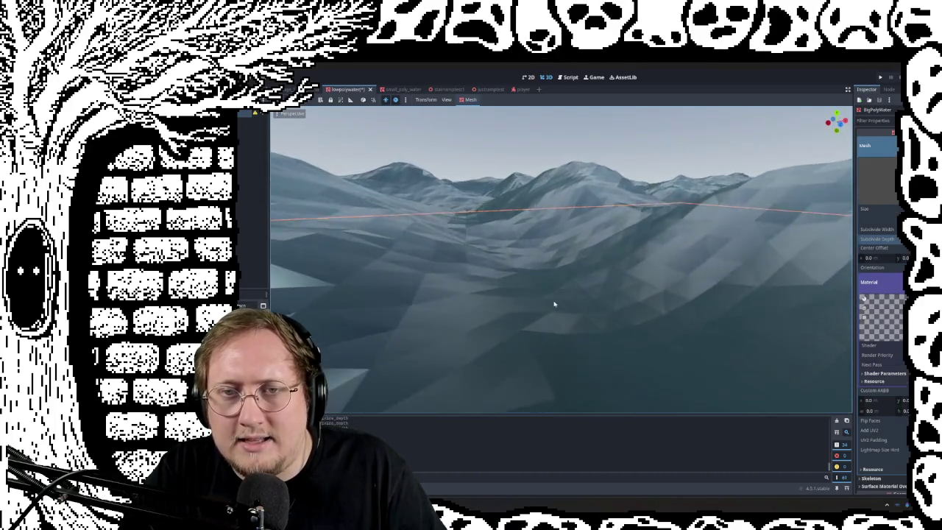
mouse_move(468, 243)
left_mouse_down()
mouse_move(610, 212)
mouse_move(640, 194)
left_mouse_up()
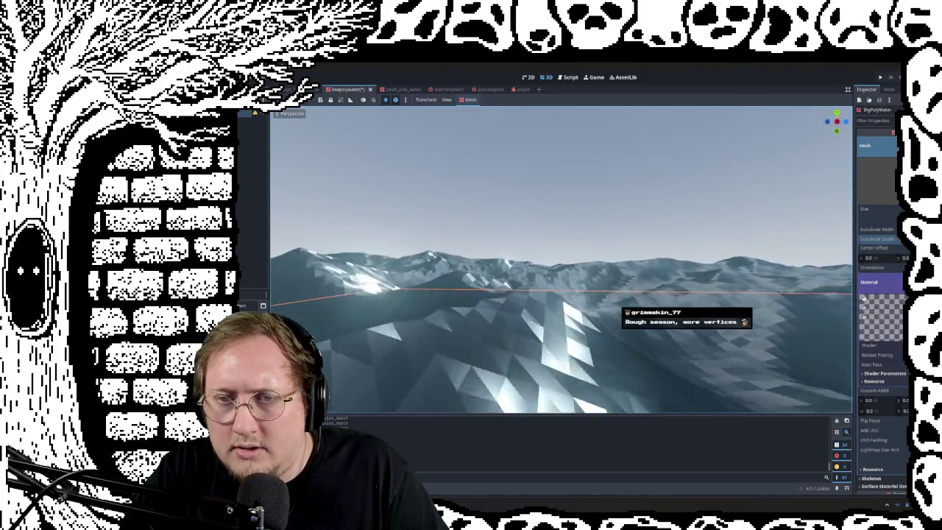
mouse_move(582, 247)
left_mouse_down()
mouse_move(633, 257)
mouse_move(504, 272)
left_mouse_up()
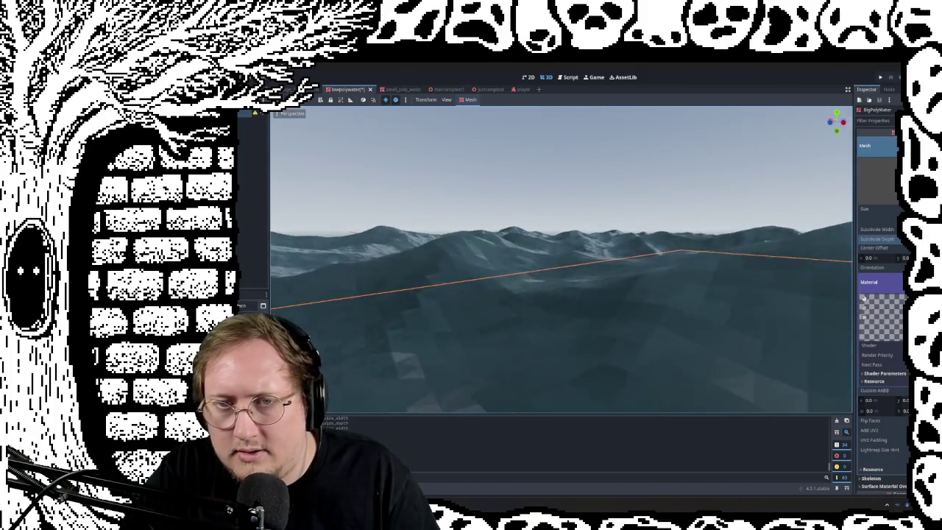
left_click_drag(544, 243, 577, 234)
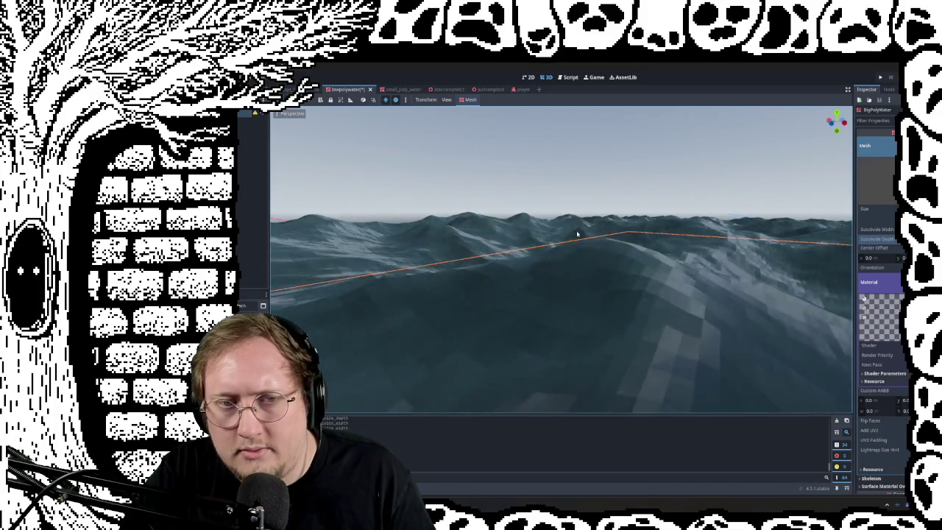
mouse_move(559, 257)
left_mouse_down()
mouse_move(559, 213)
mouse_move(560, 258)
left_mouse_up()
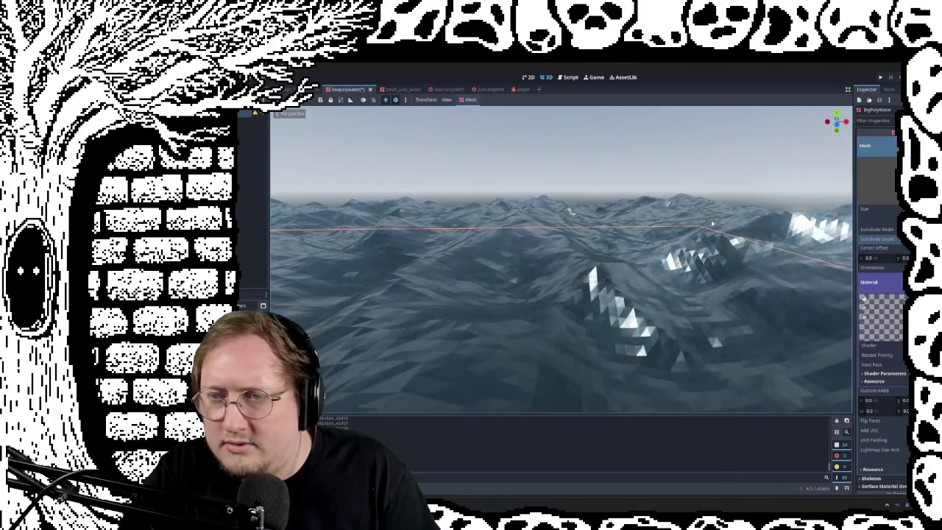
left_click_drag(699, 227, 699, 250)
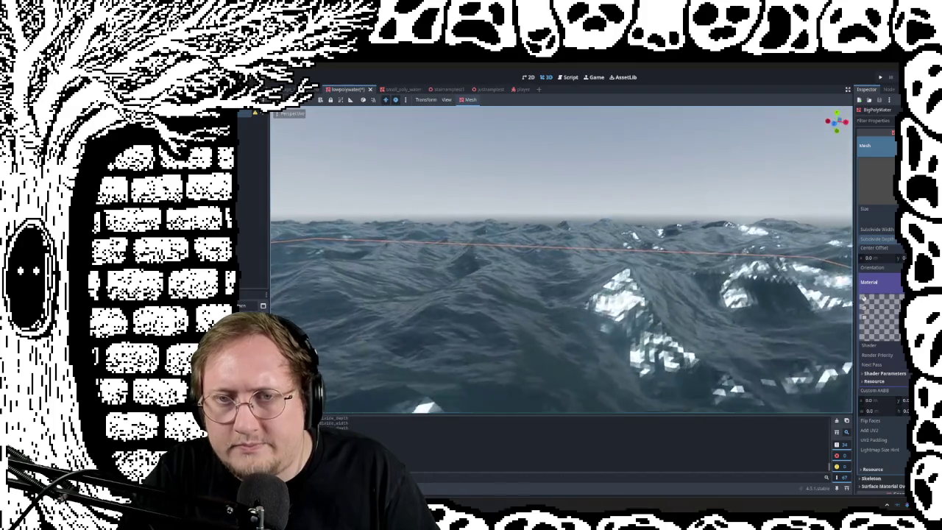
left_click_drag(809, 360, 839, 362)
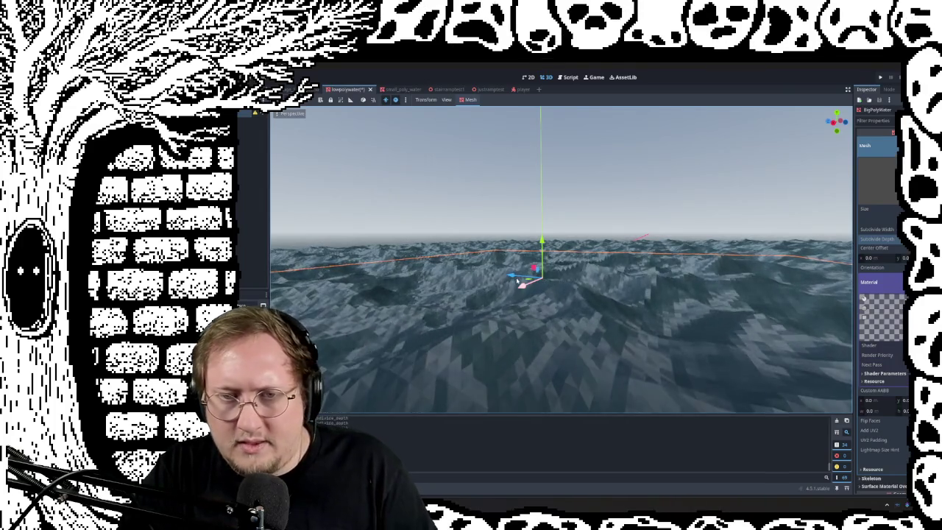
left_click_drag(536, 321, 596, 324)
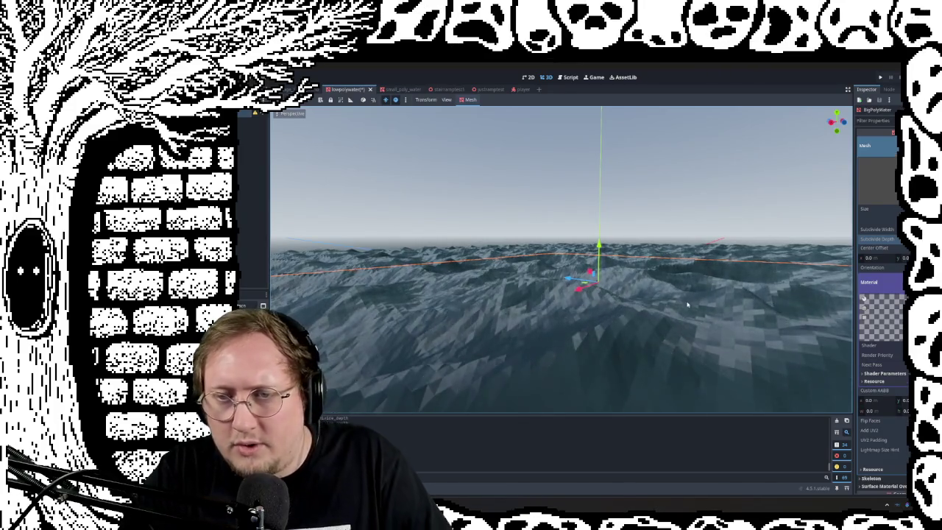
left_click_drag(672, 333, 644, 325)
key("f")
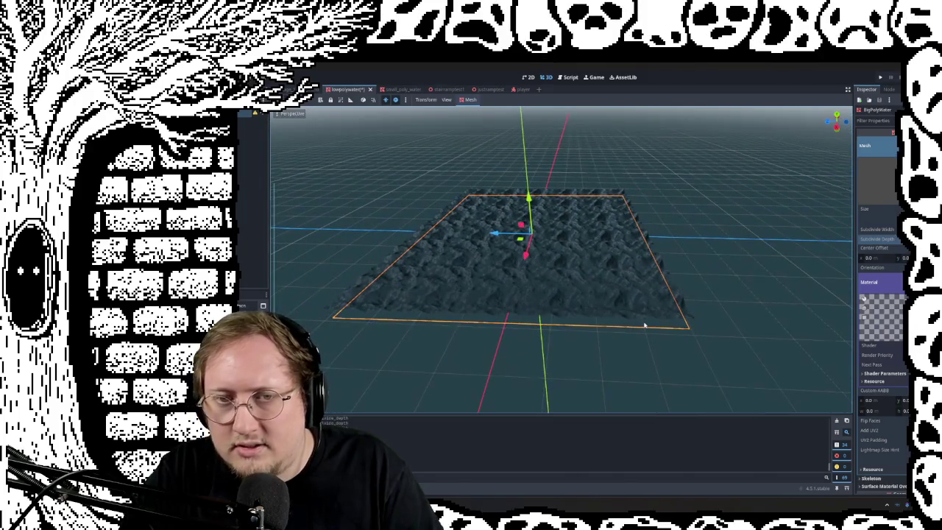
scroll(643, 324, "up", 3)
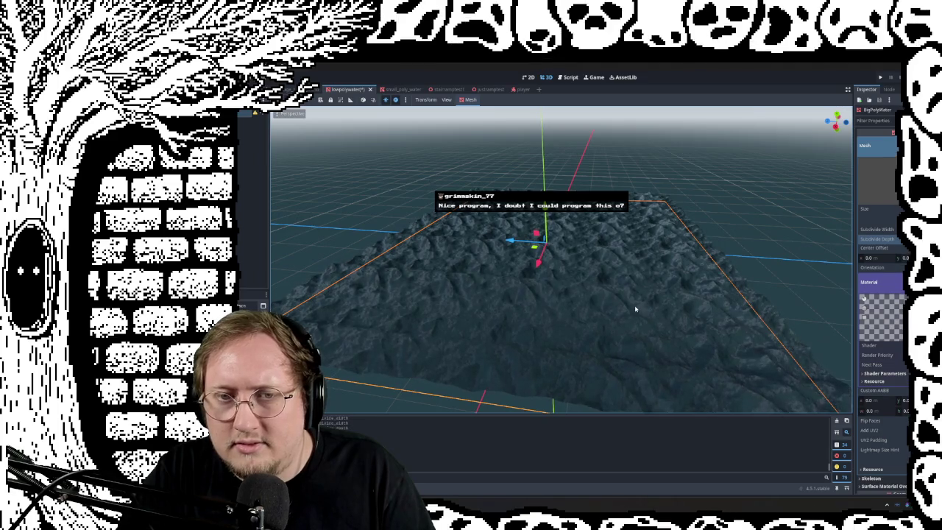
left_click_drag(635, 309, 635, 279)
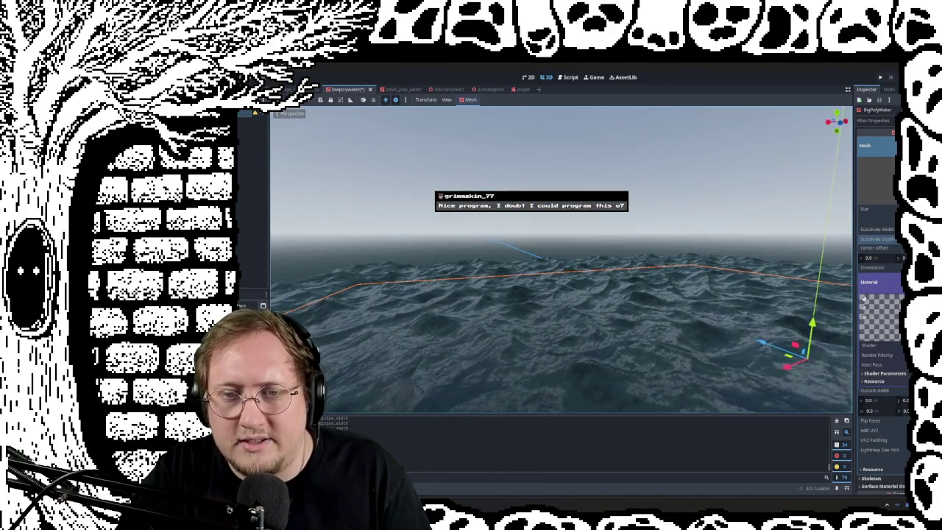
mouse_move(636, 280)
left_mouse_down()
mouse_move(611, 294)
mouse_move(611, 254)
mouse_move(610, 283)
mouse_move(601, 285)
mouse_move(785, 393)
mouse_move(756, 392)
left_mouse_up()
mouse_move(580, 286)
left_mouse_down()
mouse_move(625, 269)
mouse_move(528, 289)
left_mouse_up()
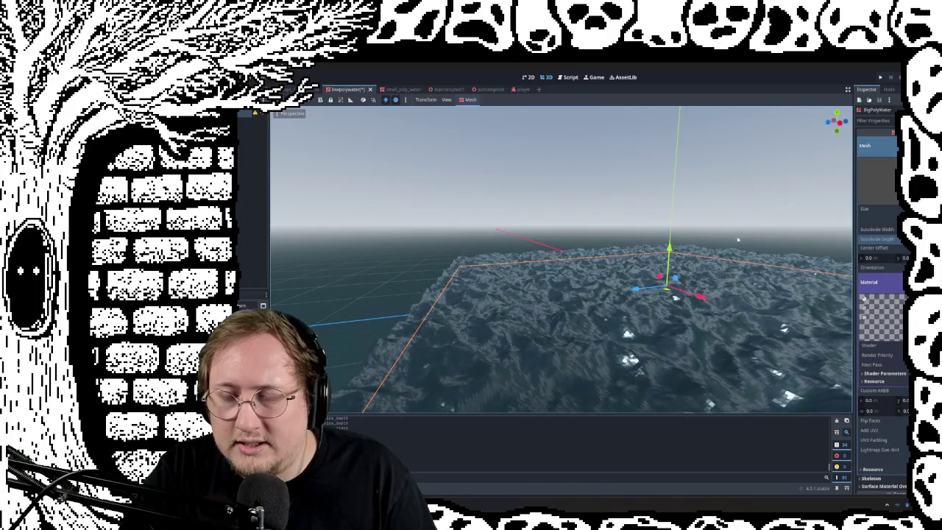
scroll(581, 295, "up", 3)
left_click_drag(578, 290, 592, 313)
key("f")
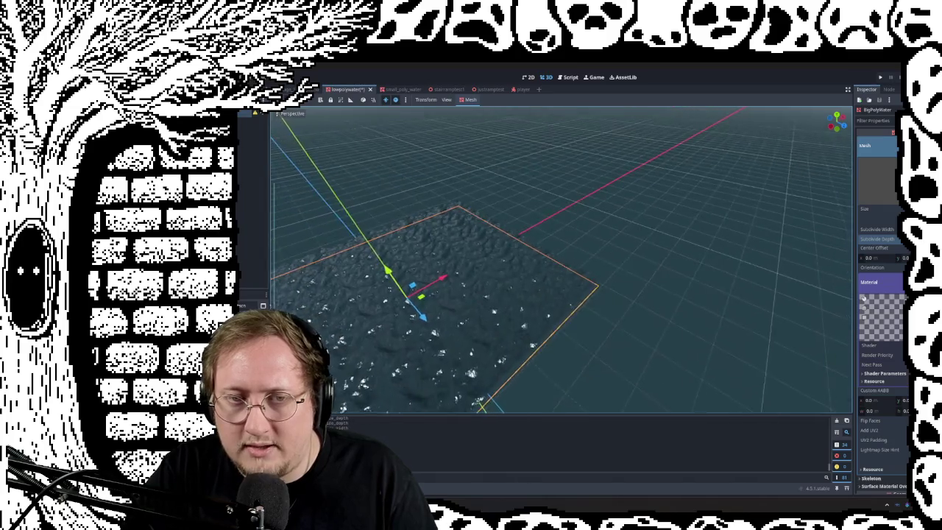
scroll(559, 257, "up", 3)
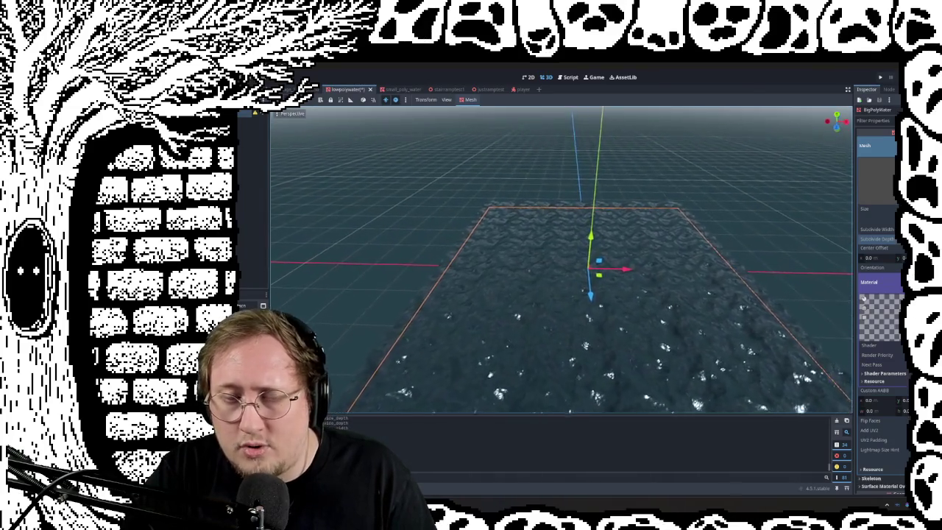
scroll(567, 279, "up", 3)
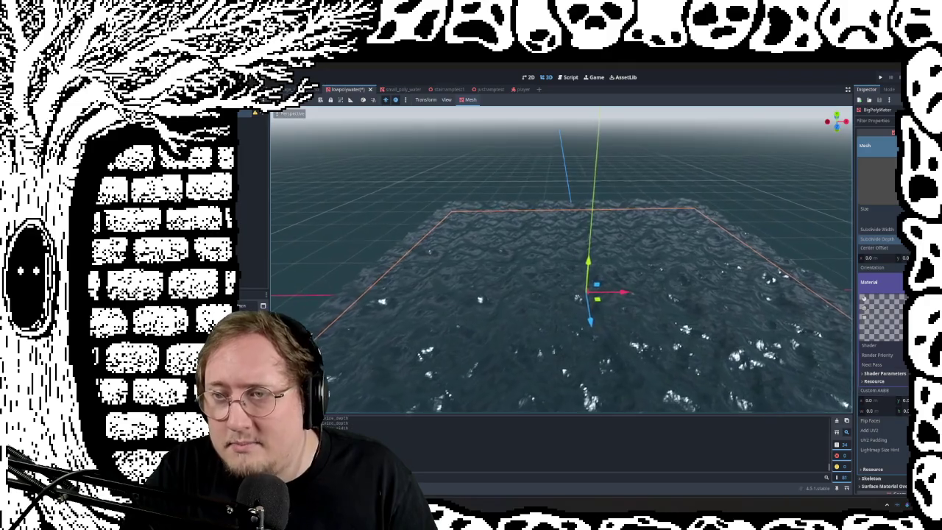
scroll(583, 289, "up", 1)
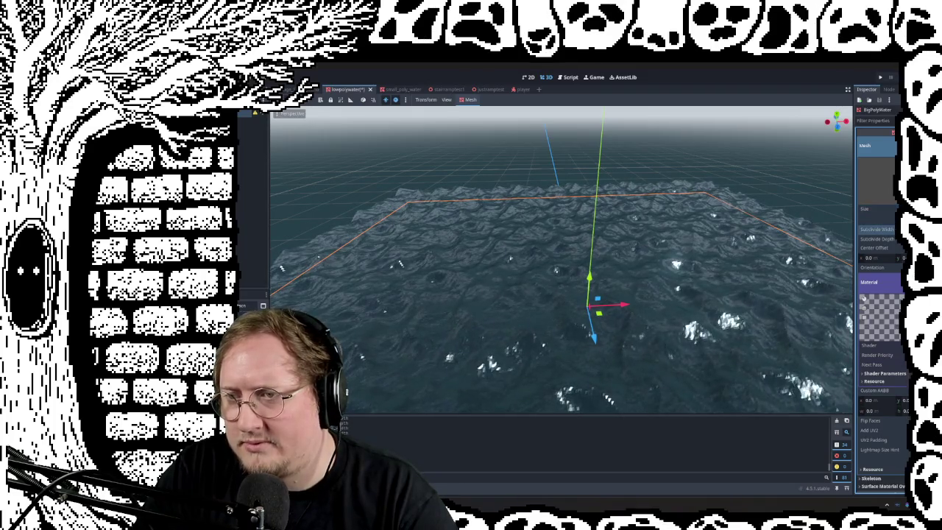
key("Return")
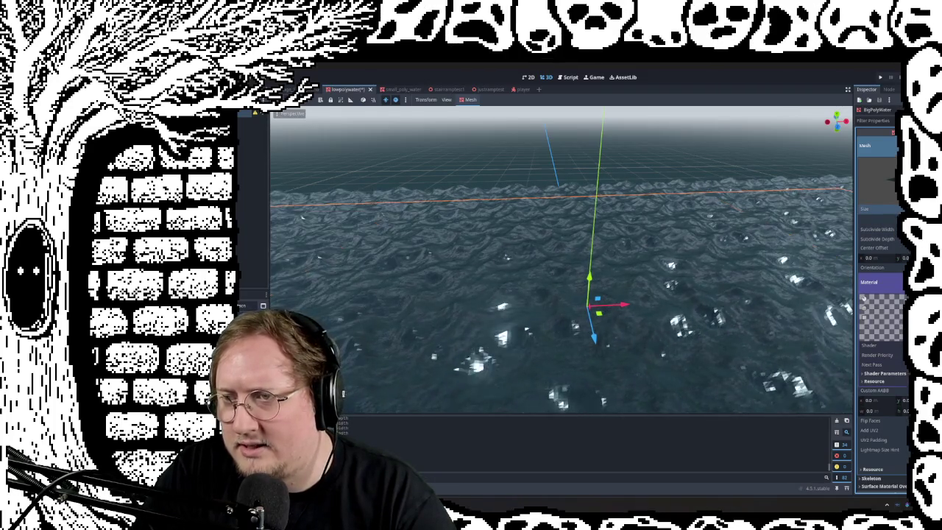
key("ctrl+z")
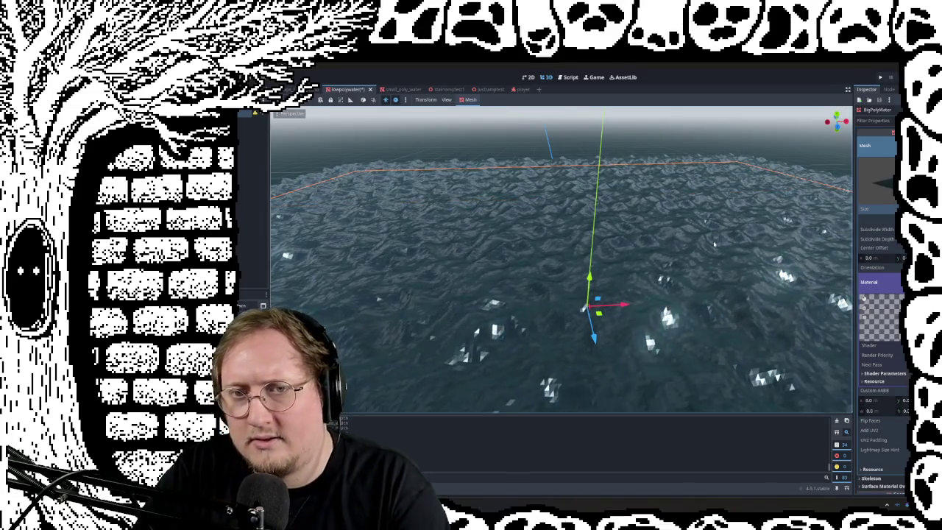